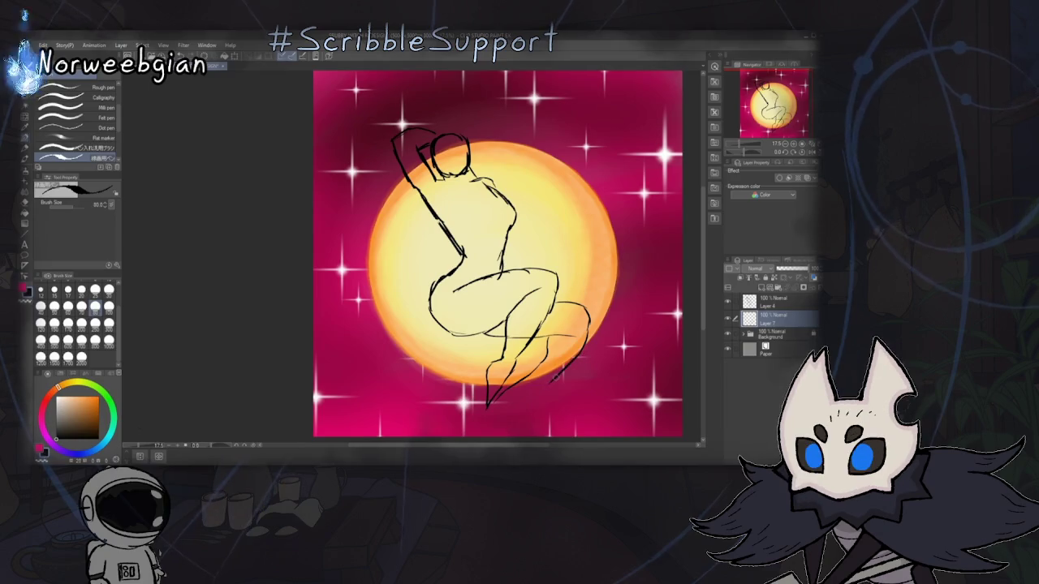
- Sketch two pen strokes below the crouching figure's legs to rough in the foot
left_click_drag(491, 406, 569, 369)
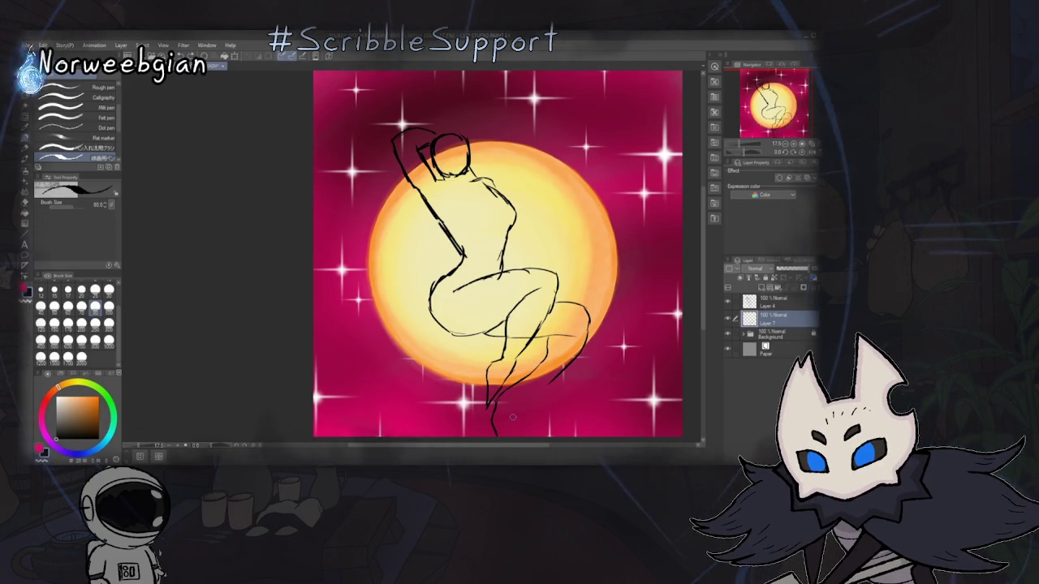
left_click_drag(511, 404, 503, 436)
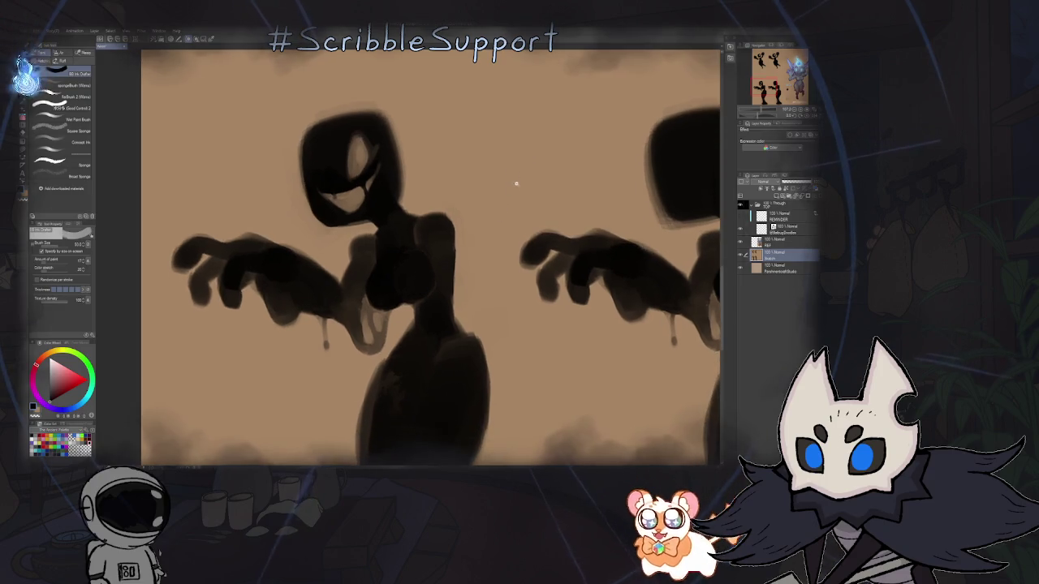
- Zoom out from the bat-creature silhouettes and return to the moon figure sketch
scroll(496, 207, "down", 3)
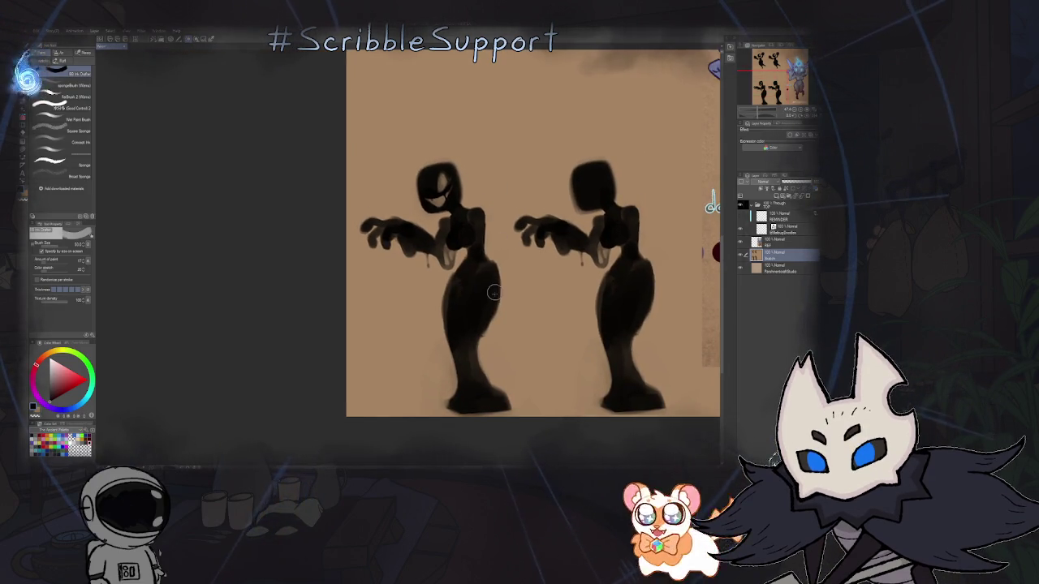
scroll(494, 293, "up", 2)
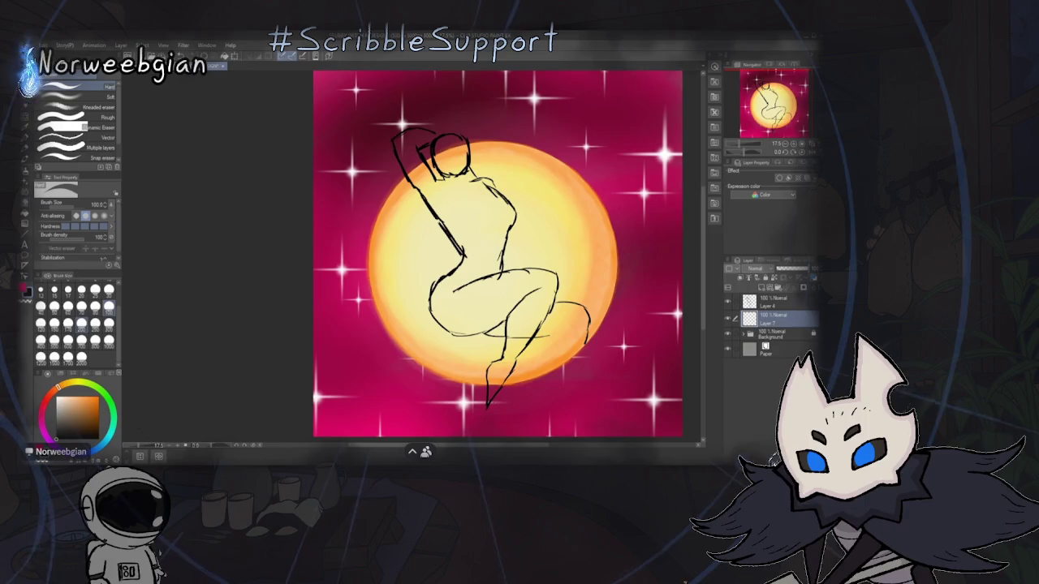
- Adjust the view options, then draw a pen line down from the figure's right knee
left_click(413, 452)
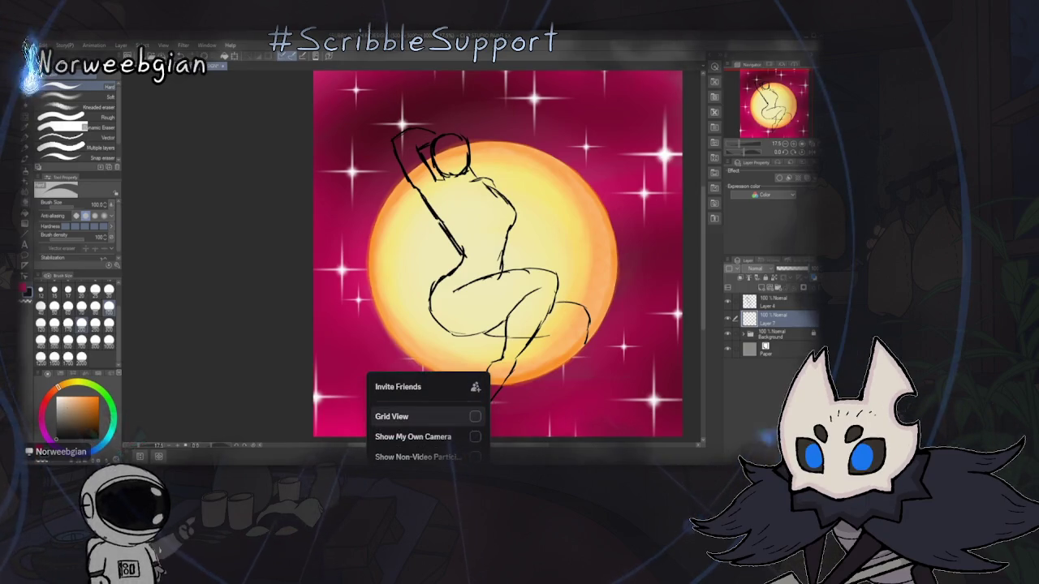
left_click(385, 410)
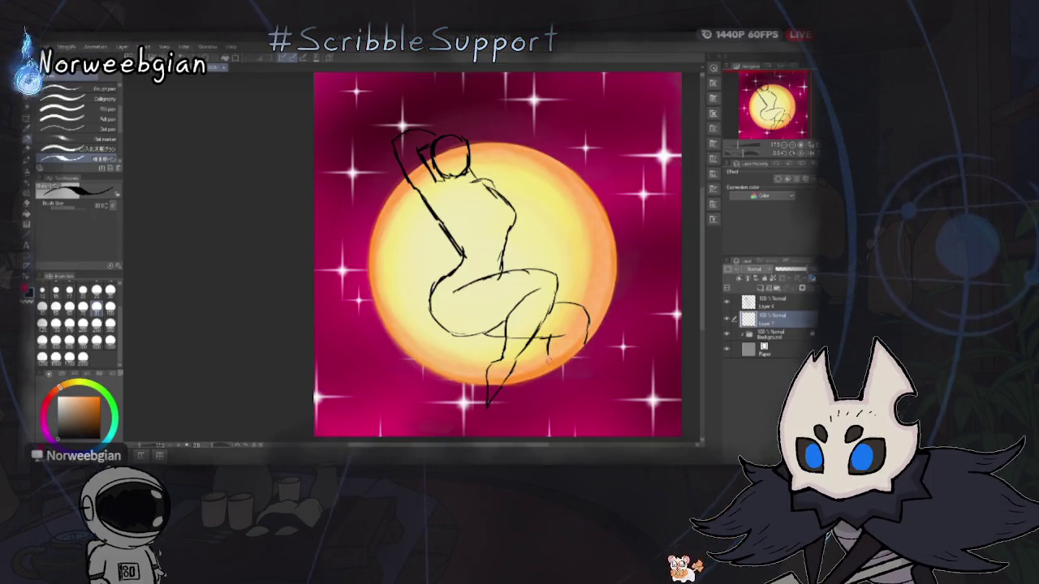
left_click_drag(580, 345, 537, 410)
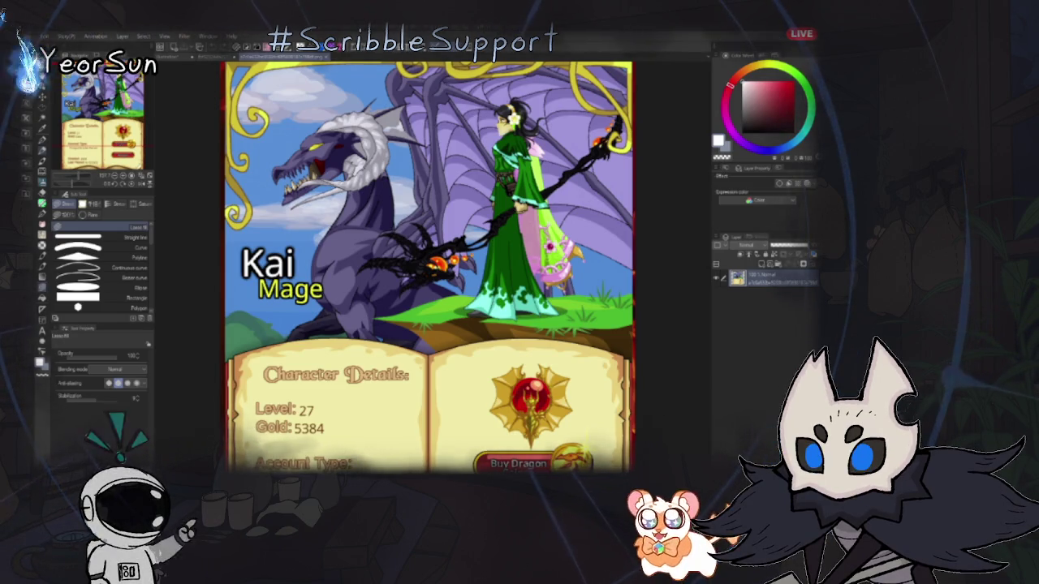
- Scroll-zoom in and out around the Character Details book page
scroll(428, 268, "down", 2)
scroll(428, 268, "down", 2)
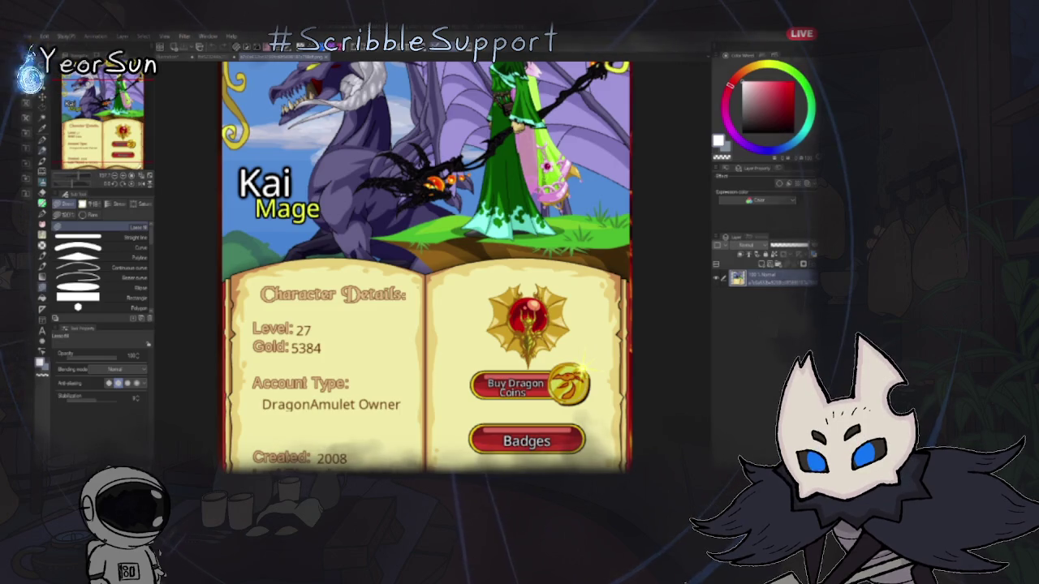
scroll(428, 268, "down", 2)
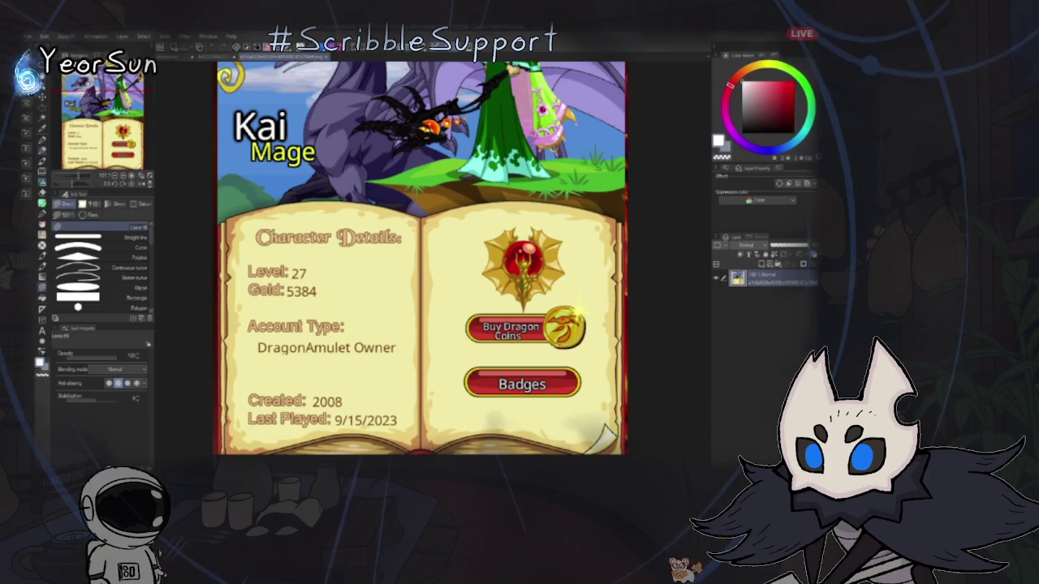
scroll(422, 243, "down", 3)
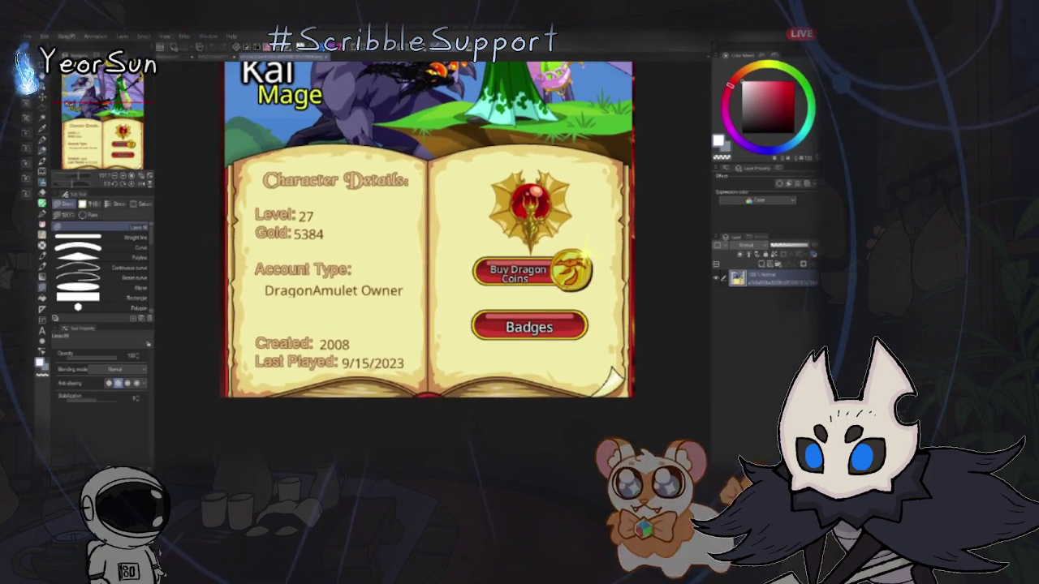
scroll(243, 357, "up", 2)
scroll(243, 358, "up", 1)
scroll(244, 357, "up", 1)
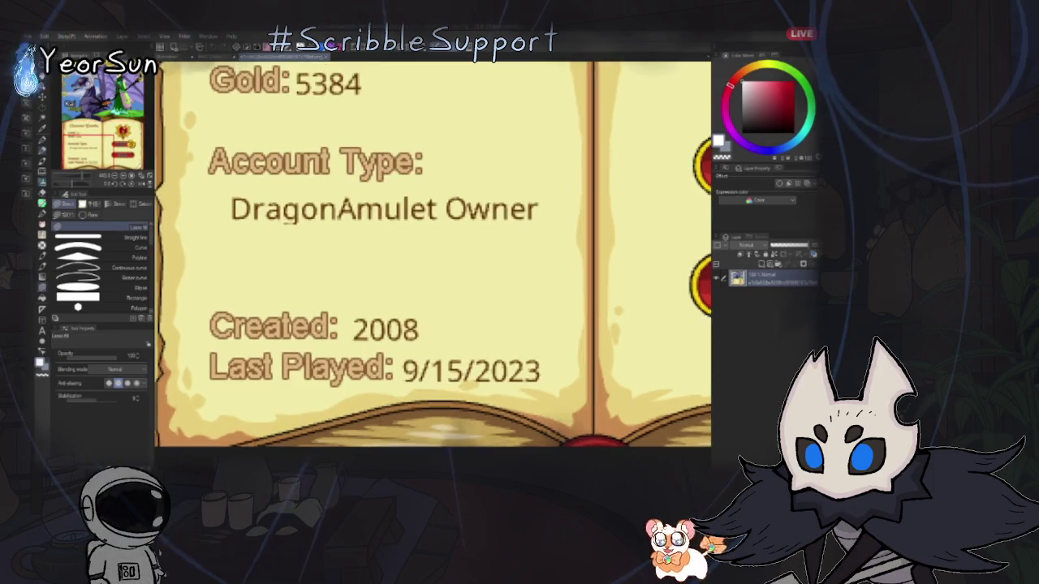
scroll(243, 357, "up", 1)
scroll(458, 318, "up", 1)
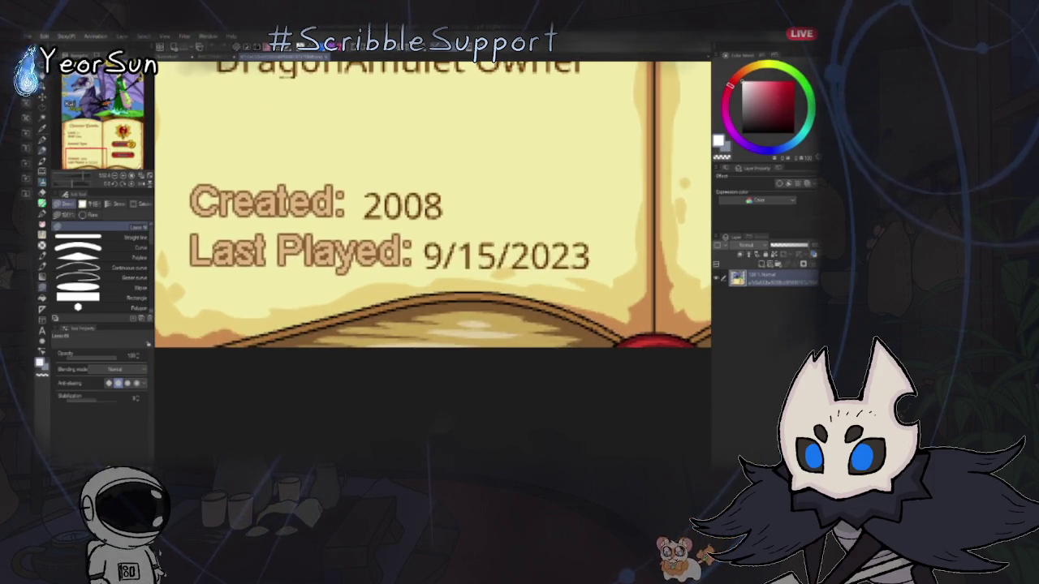
scroll(433, 244, "up", 2)
scroll(433, 244, "up", 2)
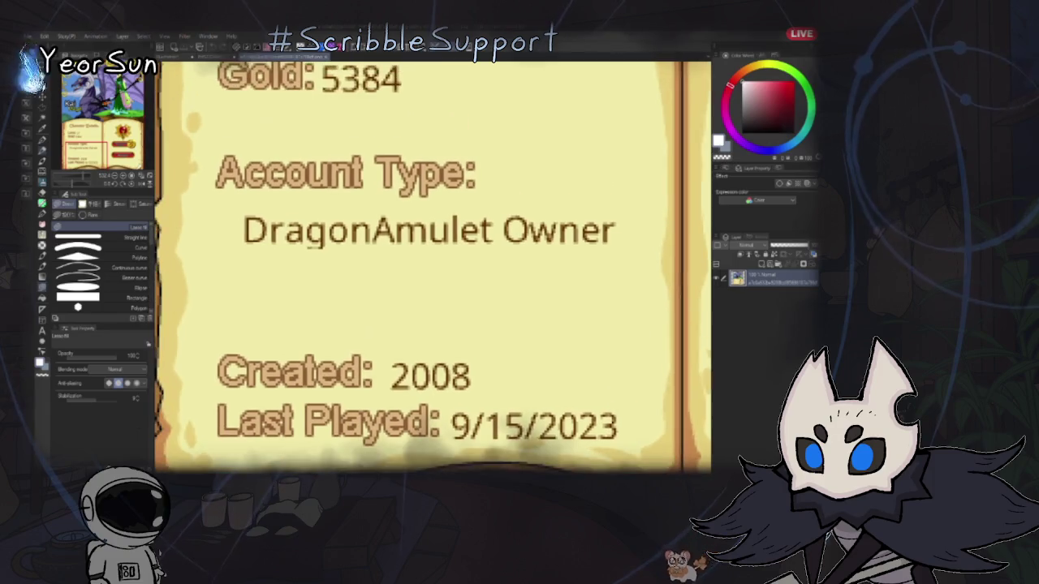
scroll(433, 268, "down", 1)
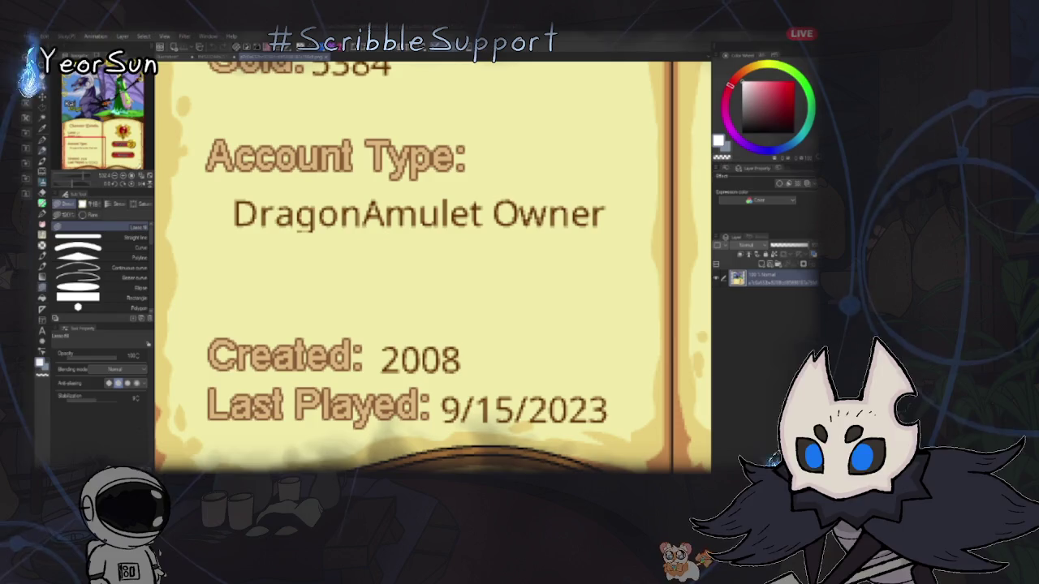
scroll(433, 268, "down", 1)
scroll(433, 268, "up", 2)
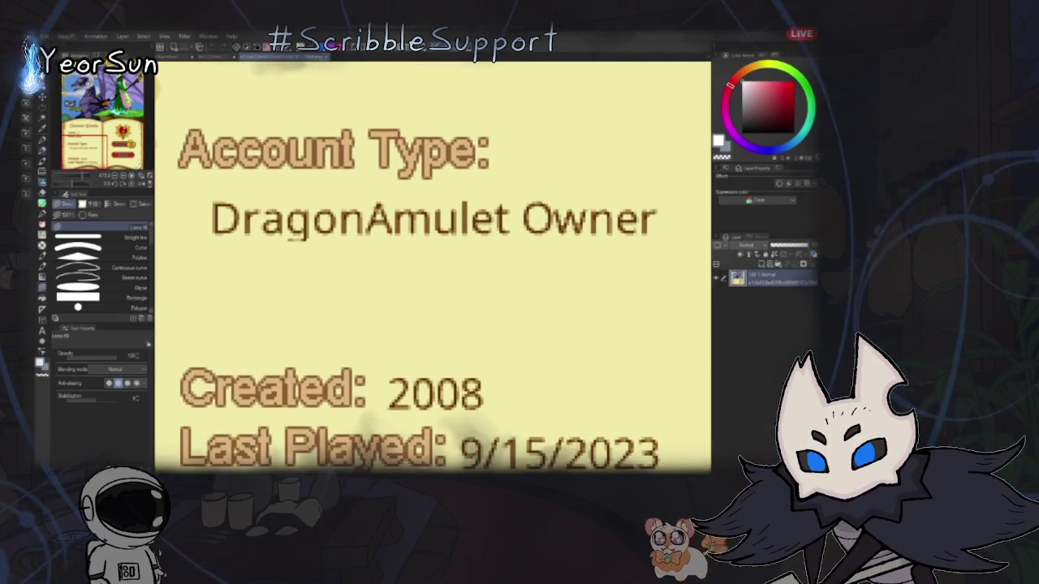
scroll(433, 268, "up", 1)
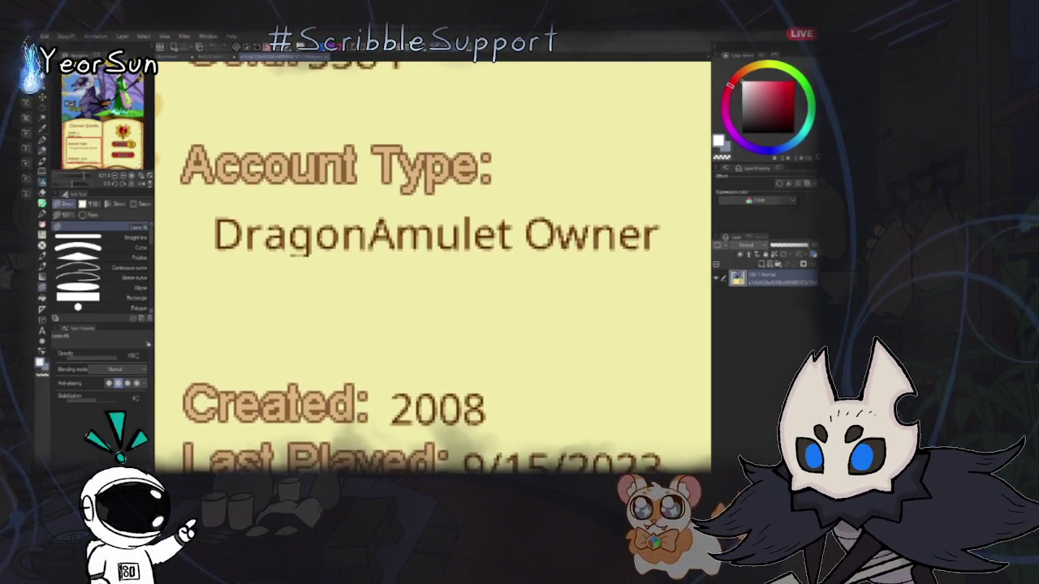
scroll(432, 268, "down", 1)
scroll(433, 268, "down", 1)
scroll(433, 268, "down", 1)
- Pan up to the dragon and green-robed character artwork above the book
left_click_drag(455, 244, 386, 308)
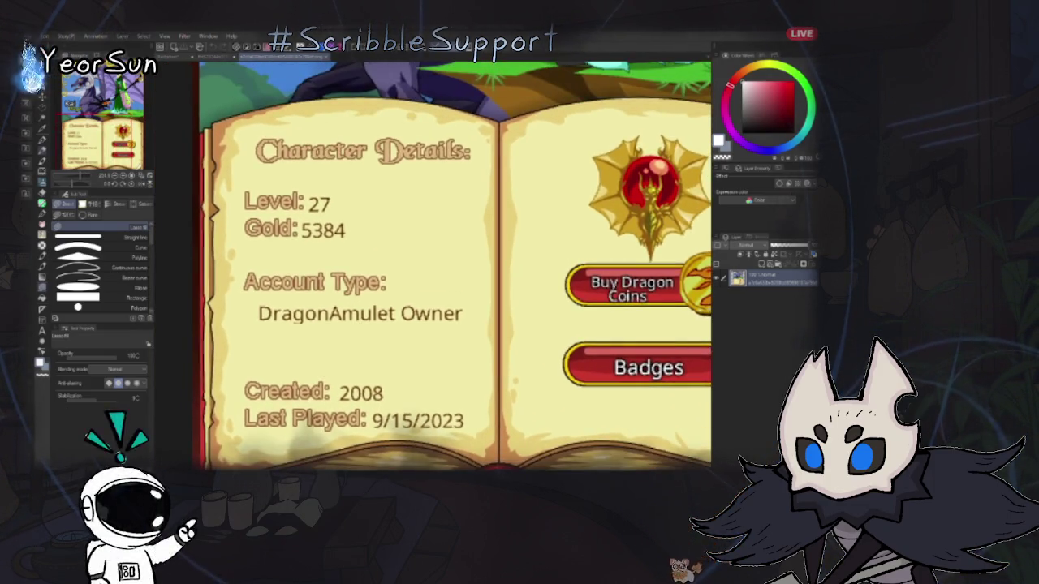
left_click_drag(433, 162, 433, 365)
scroll(433, 268, "up", 2)
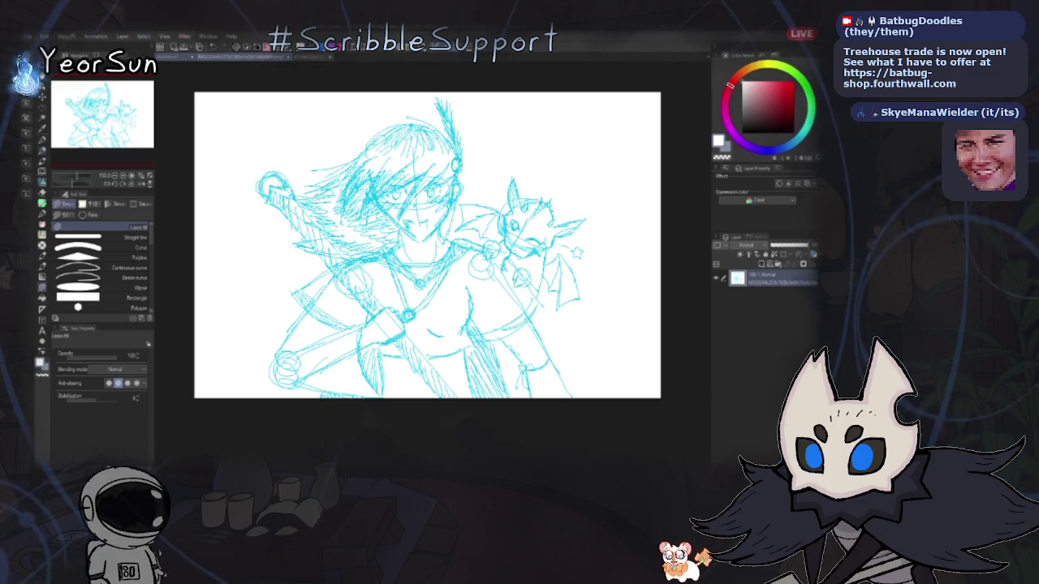
- Switch with Ctrl+Tab to the finished green-dress painting beside the cyan sketch
key("ctrl+Tab")
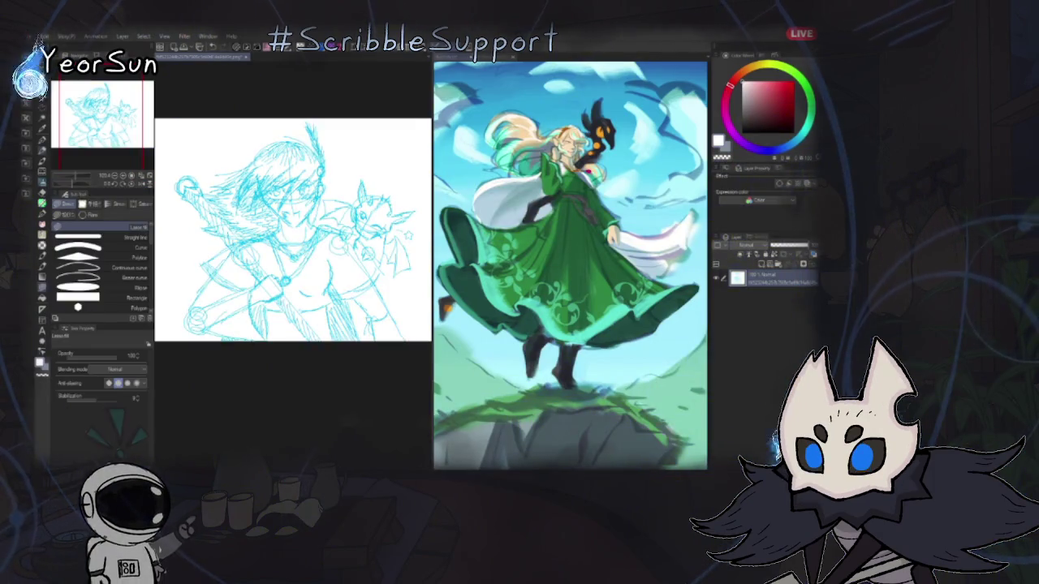
- Close the extra canvas, return to the green-dress painting, and zoom in on the face
key("ctrl+Tab")
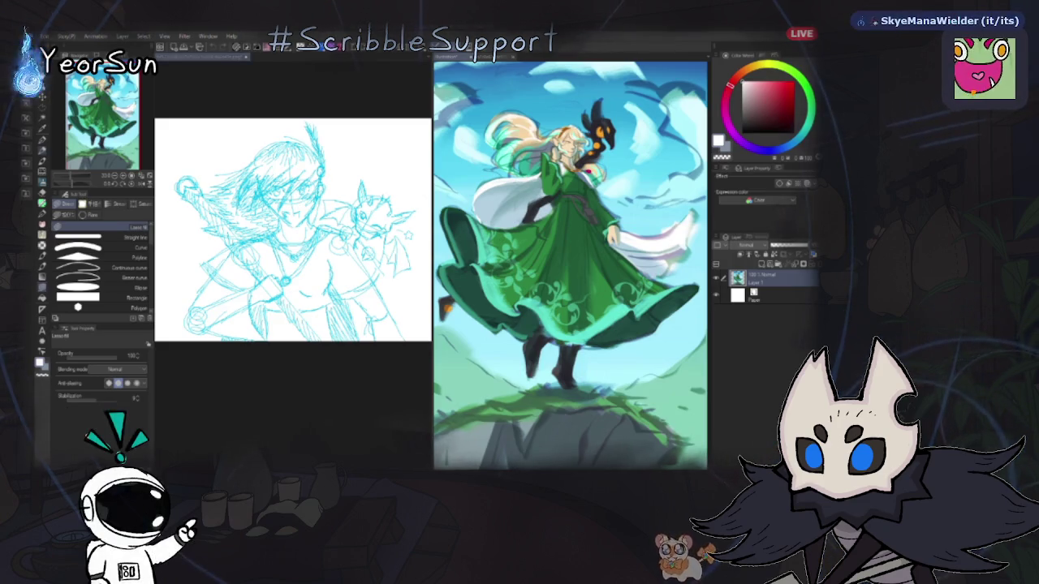
key("ctrl+w")
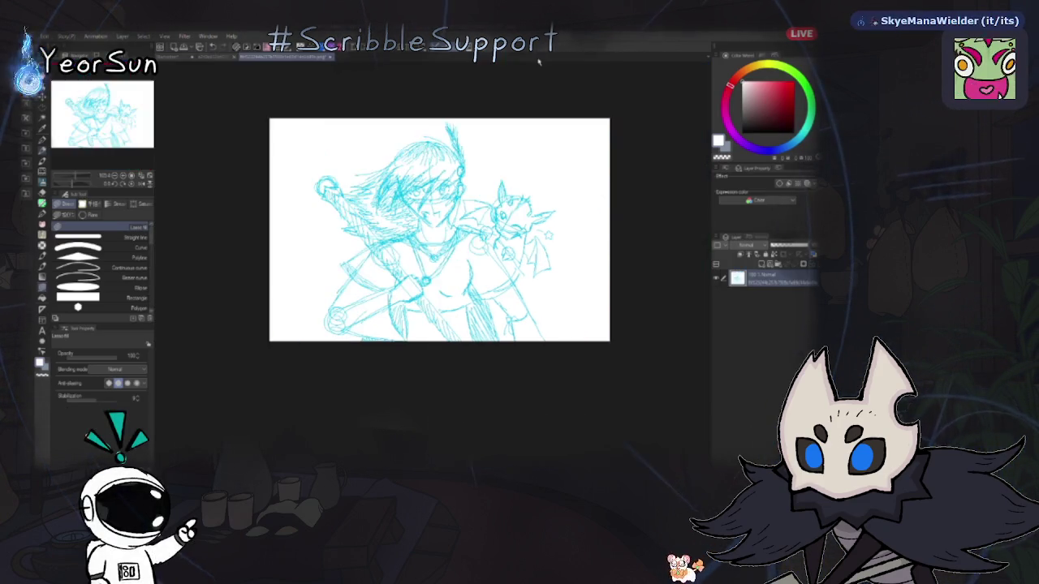
key("ctrl+Tab")
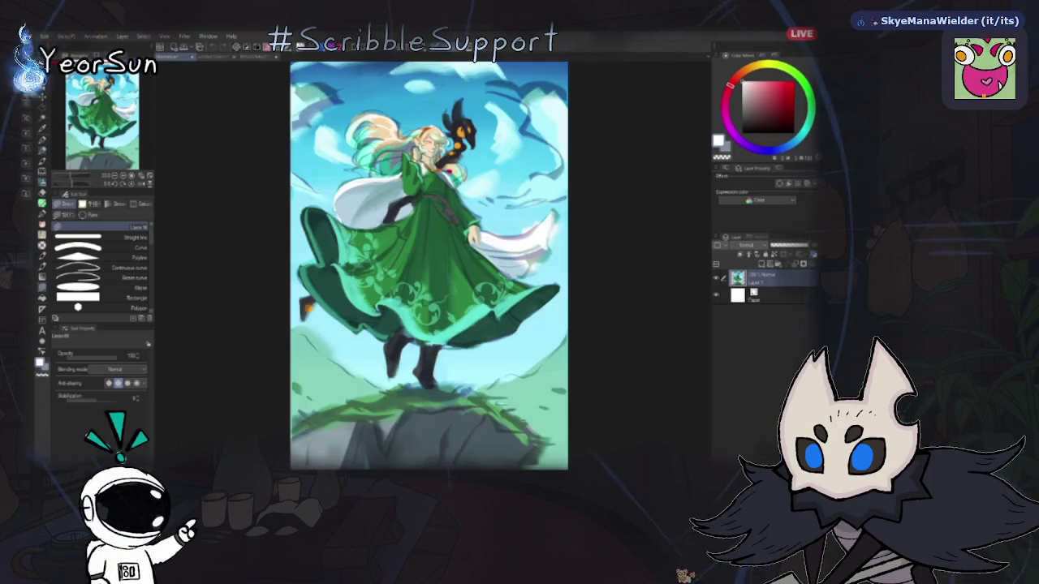
scroll(414, 130, "up", 1)
scroll(414, 130, "up", 1)
scroll(414, 130, "up", 1)
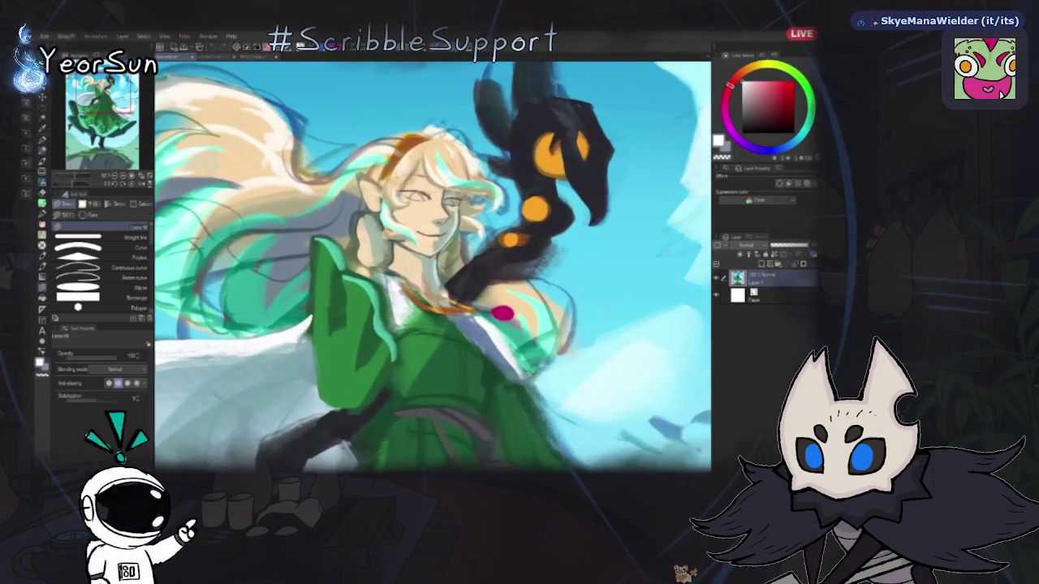
scroll(414, 130, "up", 2)
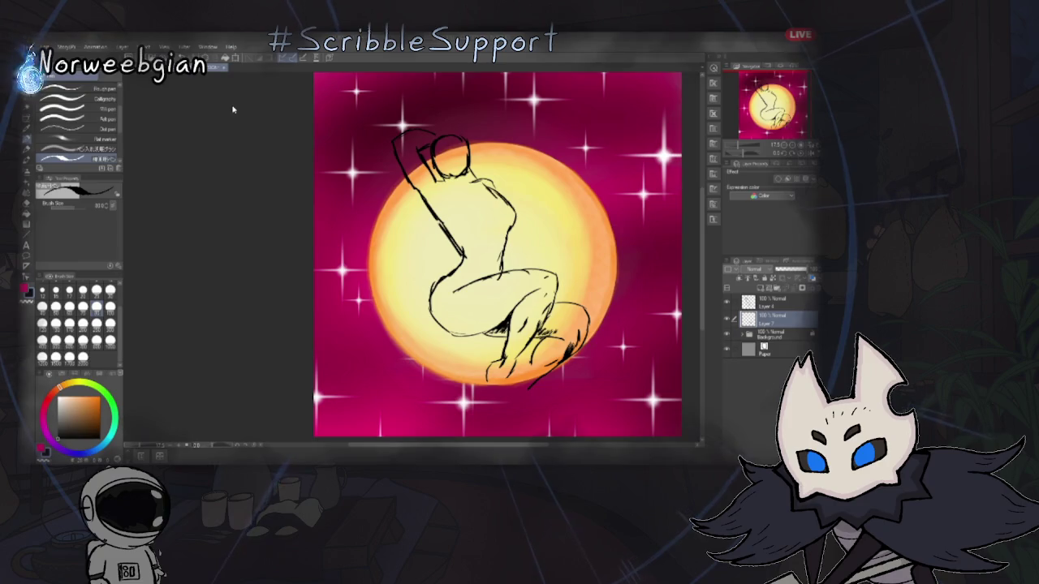
- Cycle with Ctrl+Tab to the moon figure sketch canvas
key("ctrl+Tab")
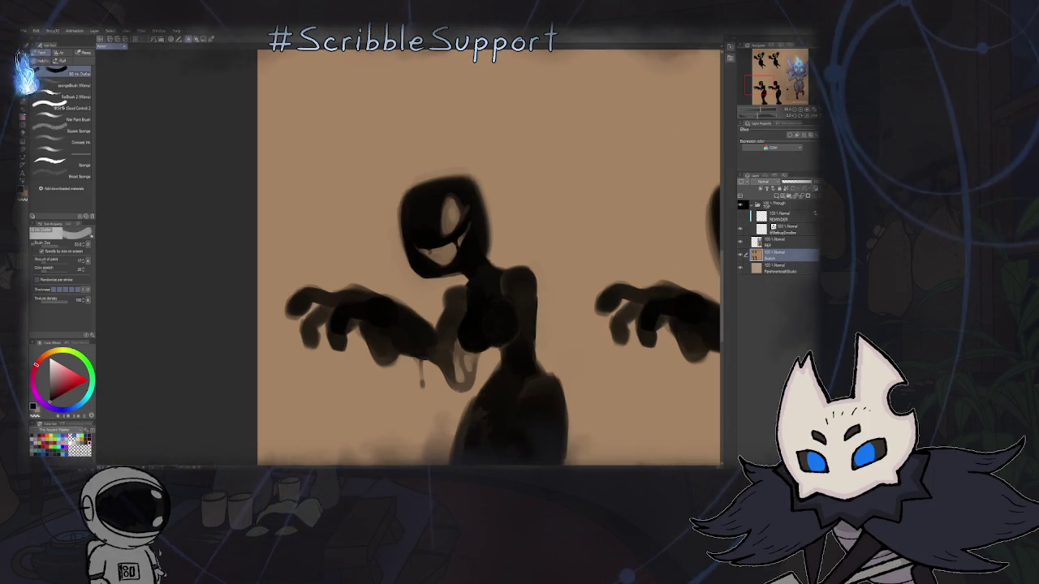
- Scroll and nudge the tan sheet until the flame-crowned lavender creature shows beside the silhouettes
scroll(475, 300, "right", 5)
scroll(476, 299, "right", 5)
scroll(477, 298, "down", 5)
scroll(455, 300, "right", 5)
scroll(430, 304, "up", 3)
scroll(409, 309, "up", 3)
scroll(410, 310, "down", 2)
scroll(406, 293, "down", 2)
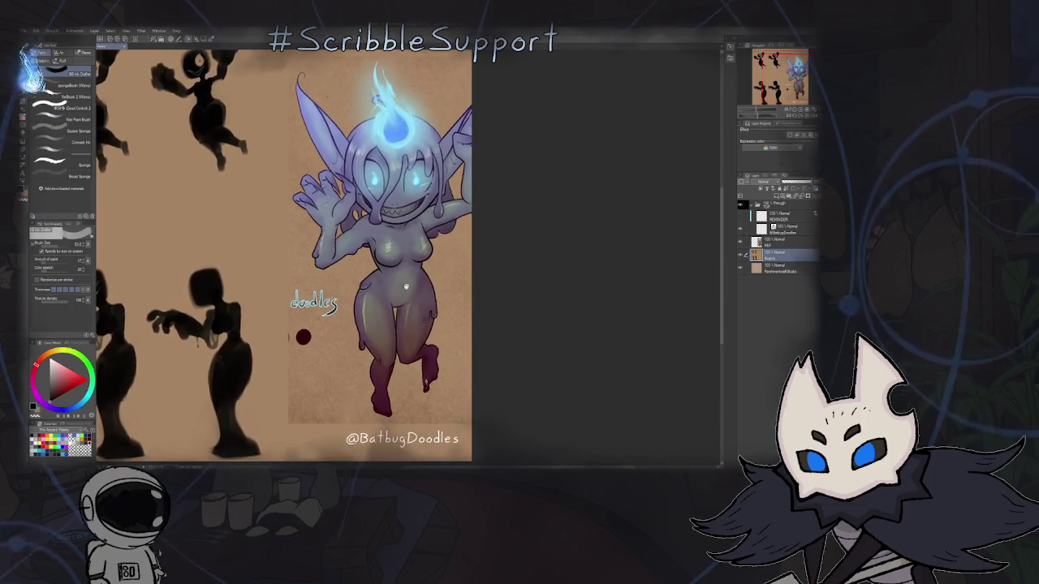
left_click_drag(406, 286, 404, 291)
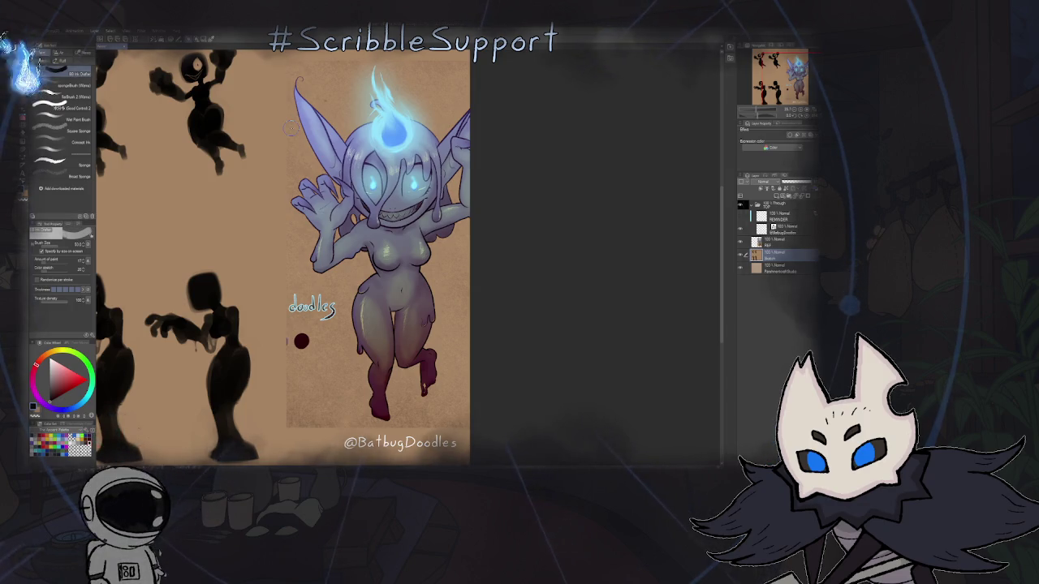
scroll(432, 228, "down", 1)
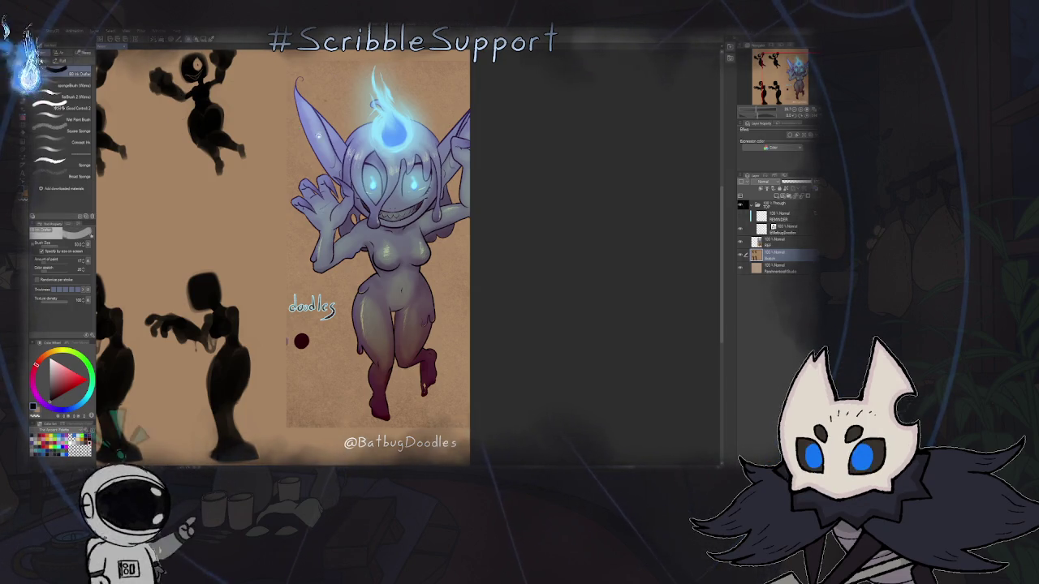
- Pan toward the sheet's upper left and zoom onto the lower-left silhouettes
scroll(432, 229, "down", 2)
scroll(432, 229, "down", 3)
scroll(433, 229, "down", 1)
scroll(432, 229, "up", 3)
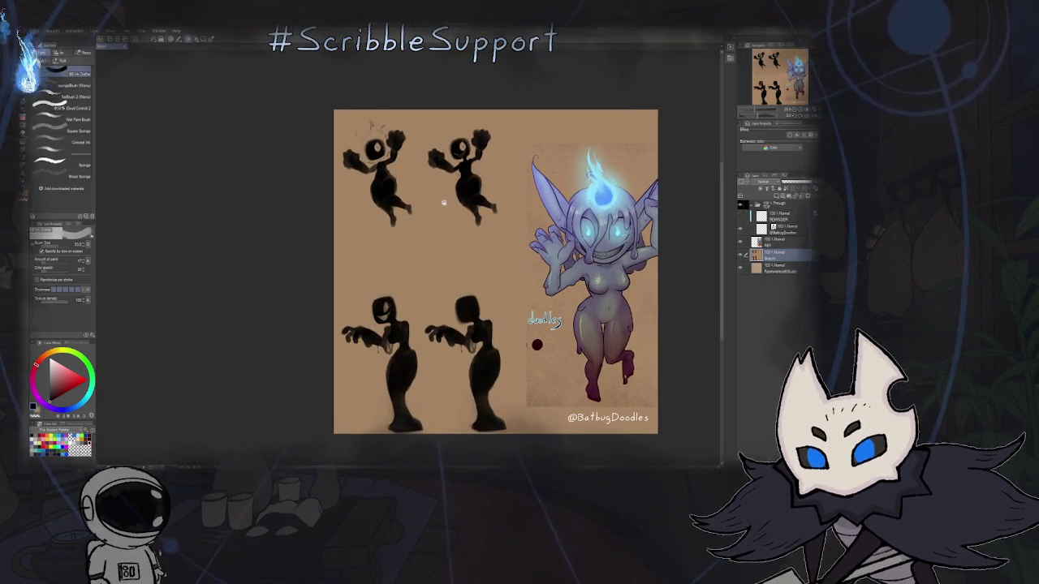
left_click_drag(441, 202, 386, 131)
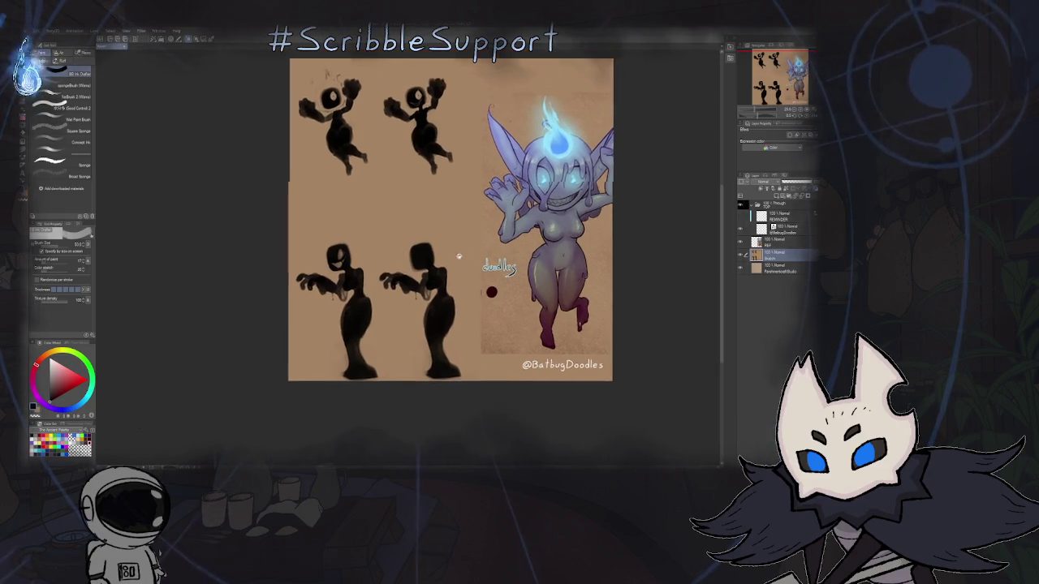
left_click_drag(444, 229, 577, 236)
scroll(508, 287, "up", 2)
scroll(520, 245, "up", 2)
scroll(520, 245, "down", 2)
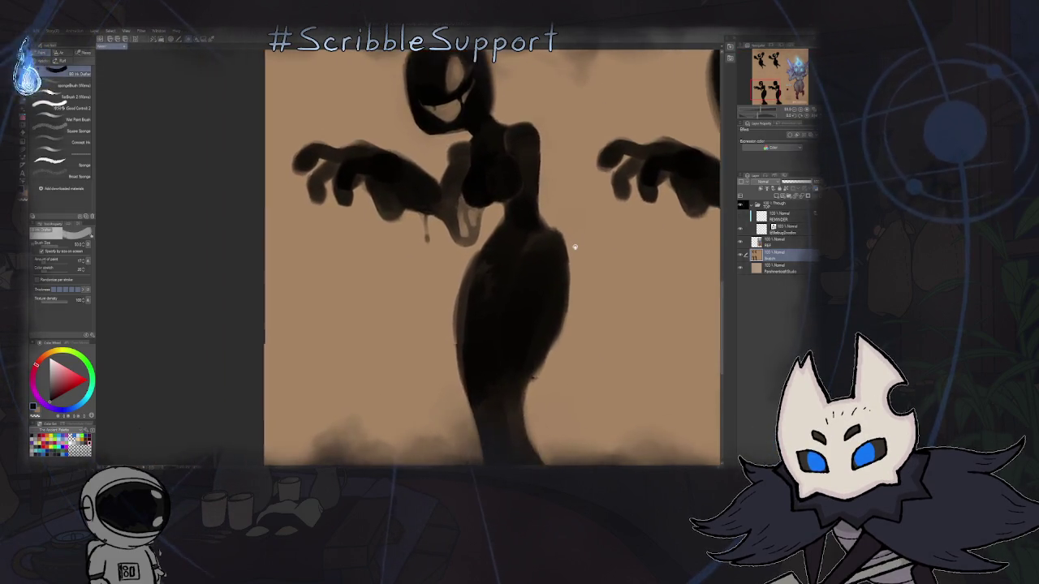
scroll(571, 267, "down", 3)
scroll(500, 272, "up", 2)
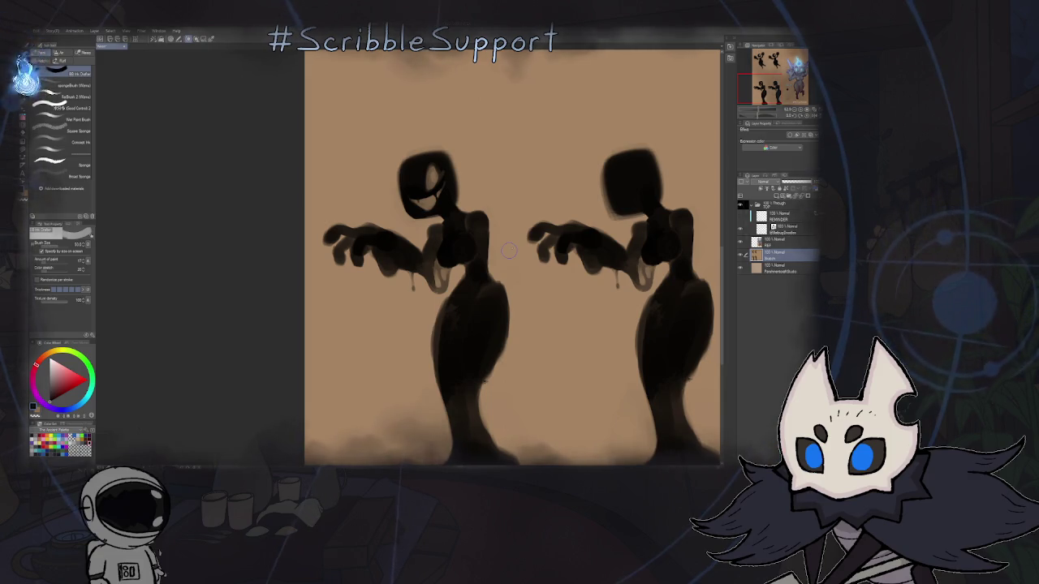
- Shift to the left figure and canvas edge, then zoom out so all four silhouettes fit
scroll(296, 255, "down", 1)
scroll(296, 254, "down", 3)
scroll(401, 230, "up", 1)
scroll(401, 230, "up", 1)
scroll(401, 229, "up", 1)
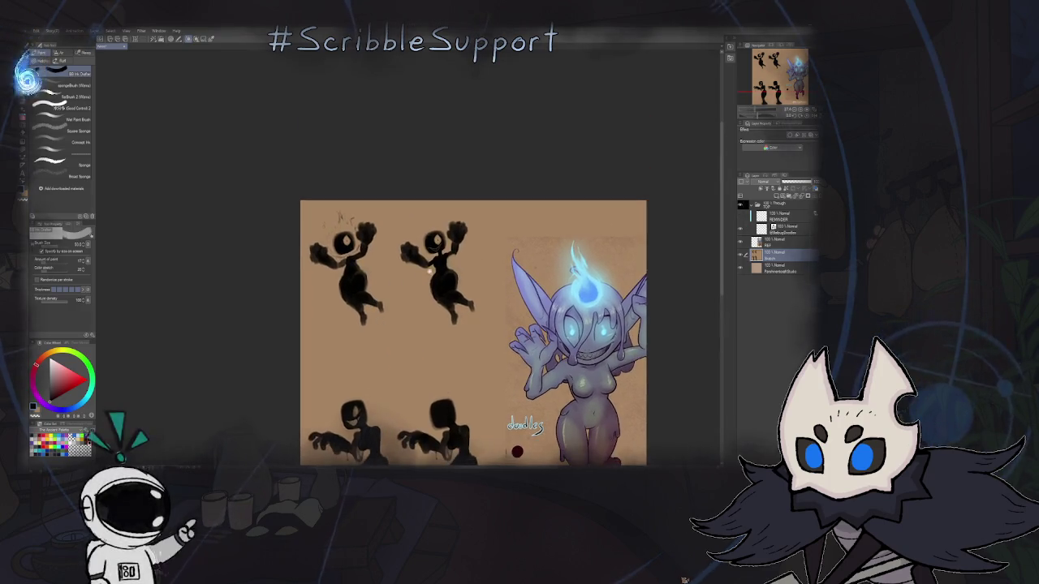
scroll(410, 274, "up", 2)
scroll(409, 275, "up", 1)
left_click_drag(410, 275, 418, 274)
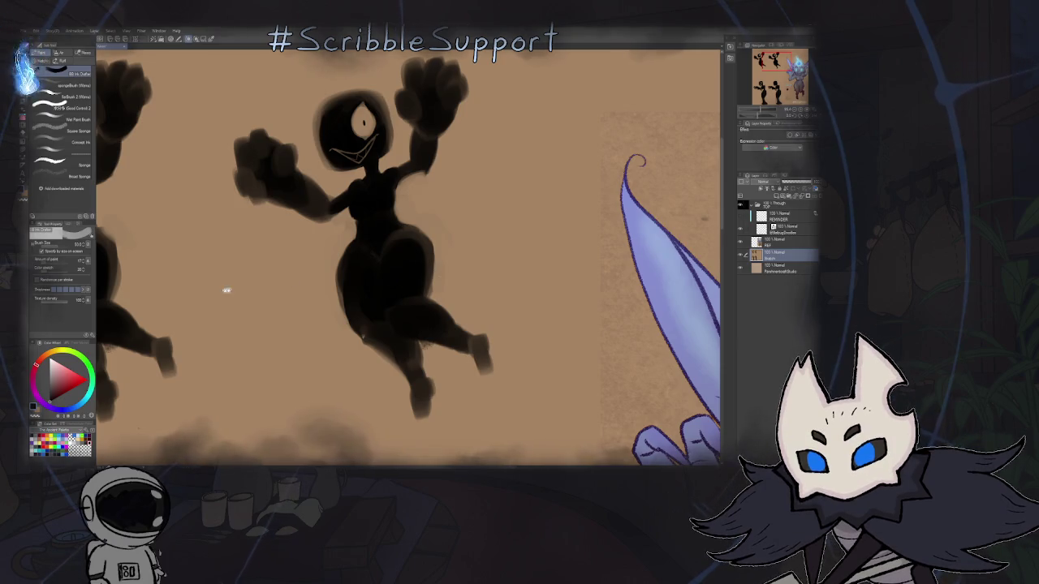
left_click_drag(232, 290, 551, 271)
scroll(519, 276, "down", 2)
scroll(378, 283, "down", 4)
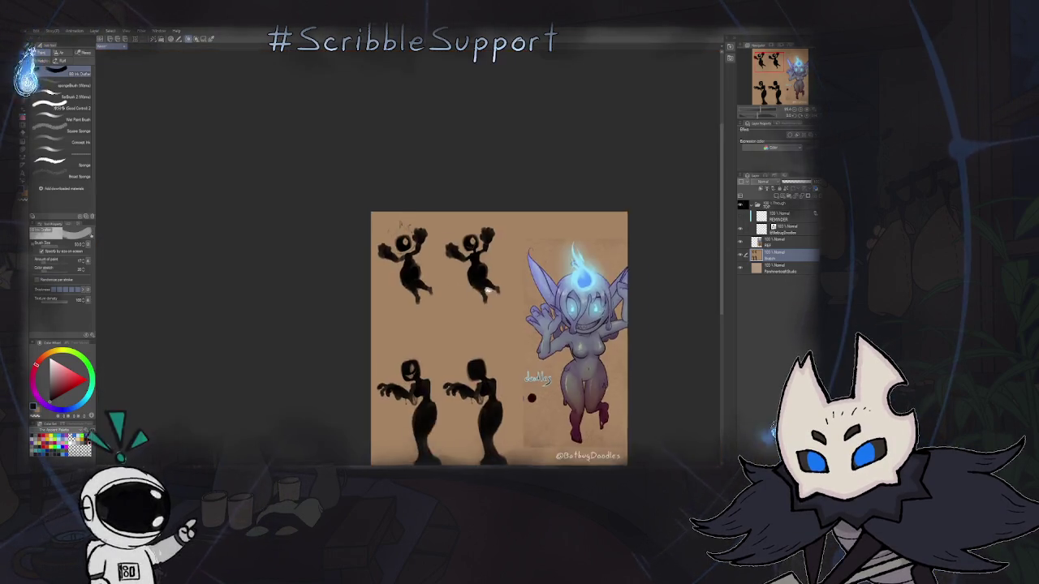
left_click_drag(490, 291, 332, 247)
scroll(331, 247, "up", 1)
scroll(349, 252, "up", 2)
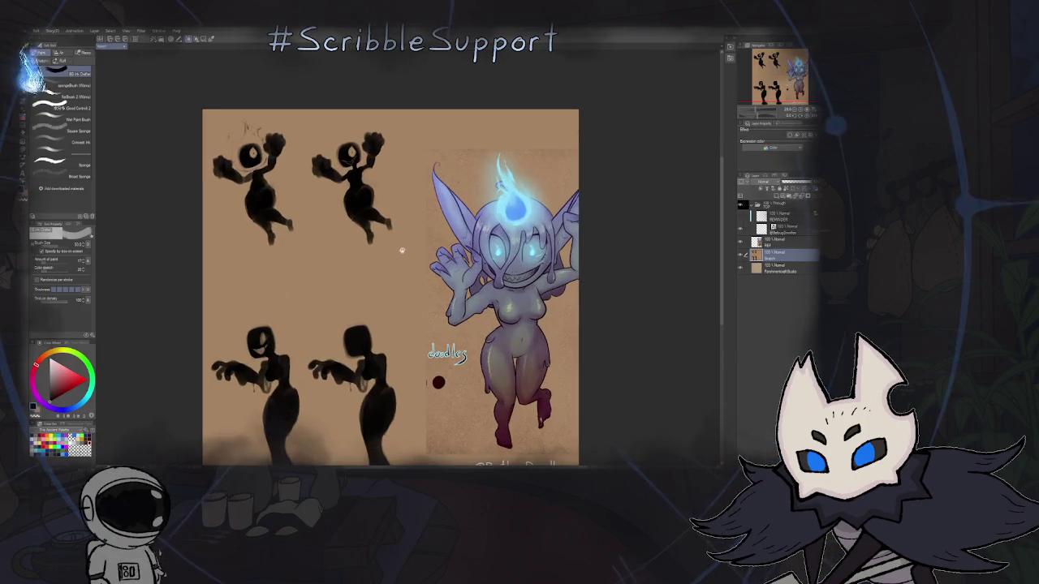
left_click_drag(390, 268, 370, 254)
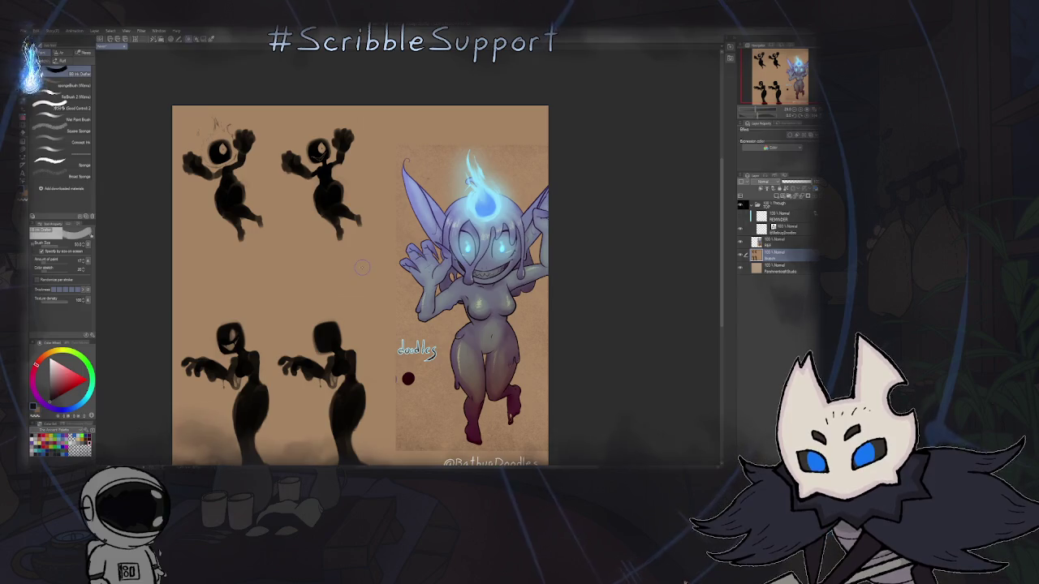
left_click_drag(388, 279, 341, 237)
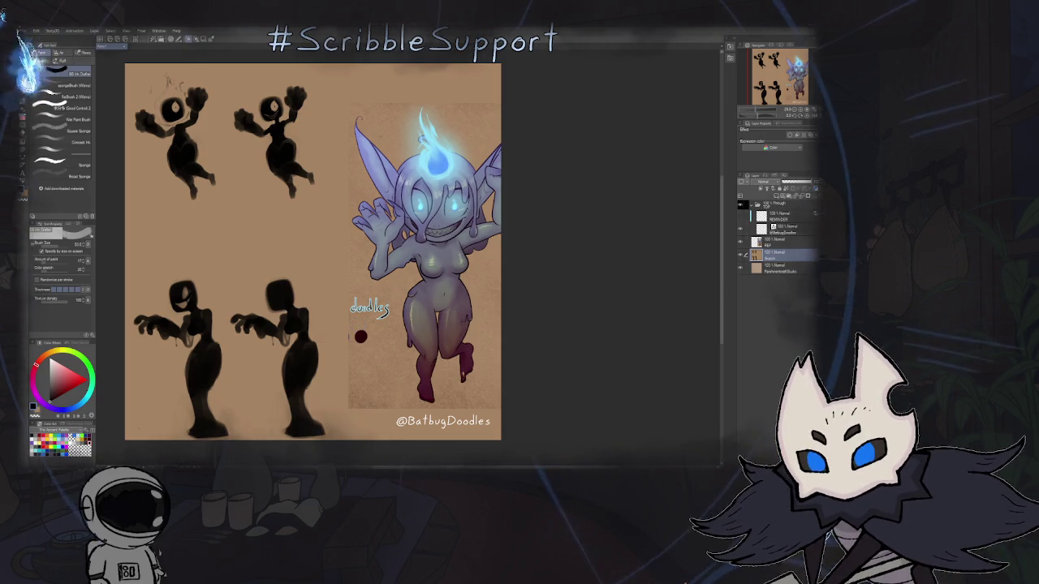
scroll(310, 234, "up", 5)
- Pan down onto the two lower dripping clawed silhouettes and zoom in
left_click_drag(310, 234, 306, 189)
left_click_drag(447, 352, 365, 179)
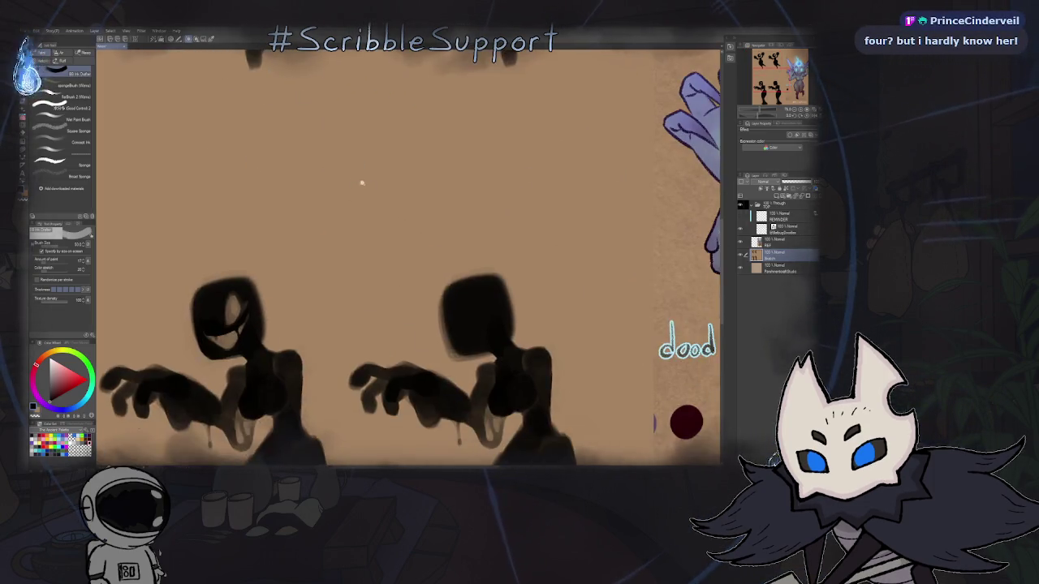
scroll(365, 179, "down", 3)
scroll(345, 252, "up", 3)
scroll(345, 252, "down", 1)
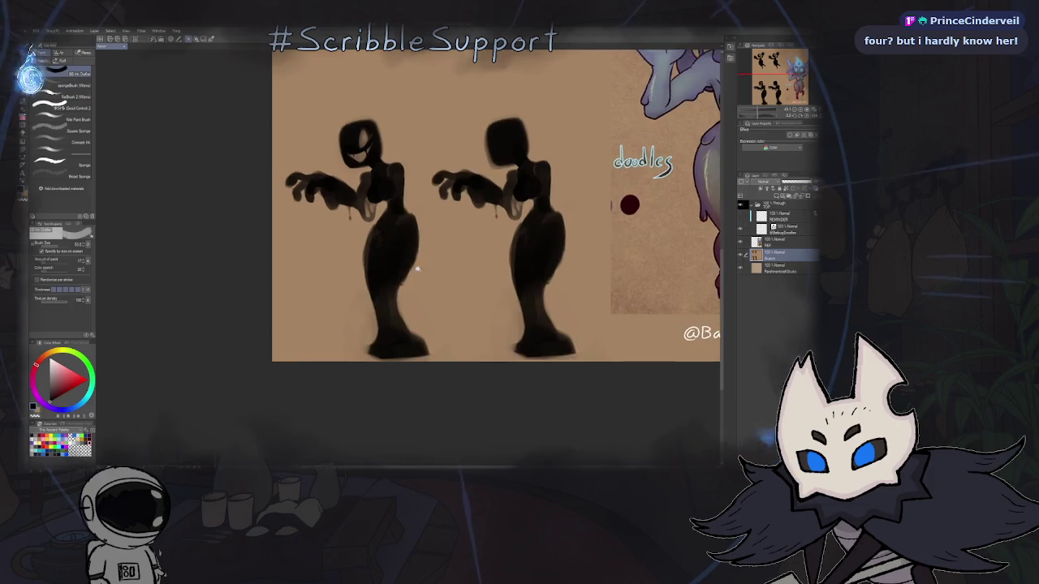
scroll(413, 274, "up", 3)
scroll(418, 272, "down", 1)
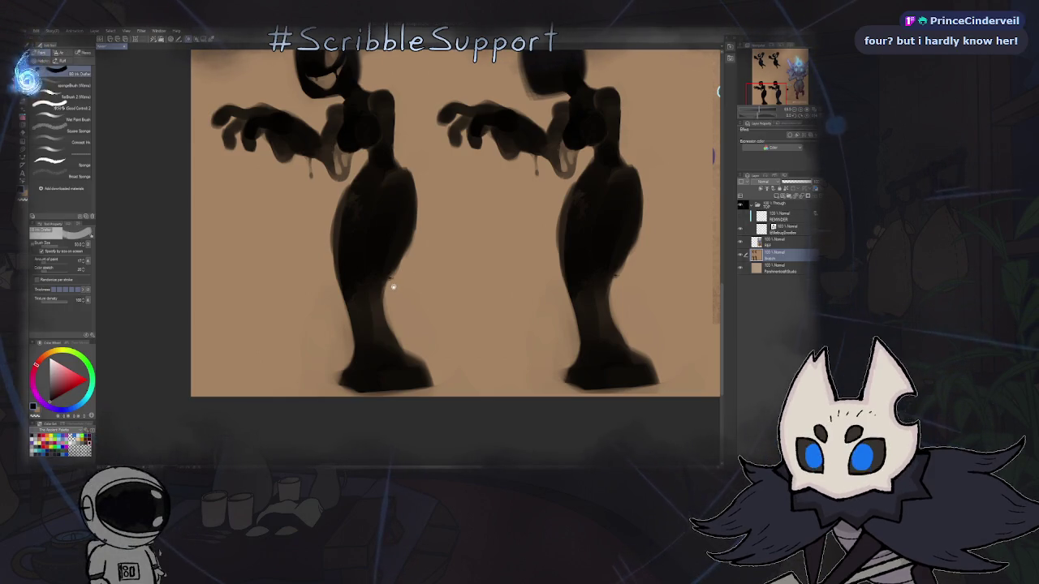
- Zoom in and out to examine the silhouettes' heads and bodies
scroll(370, 253, "down", 2)
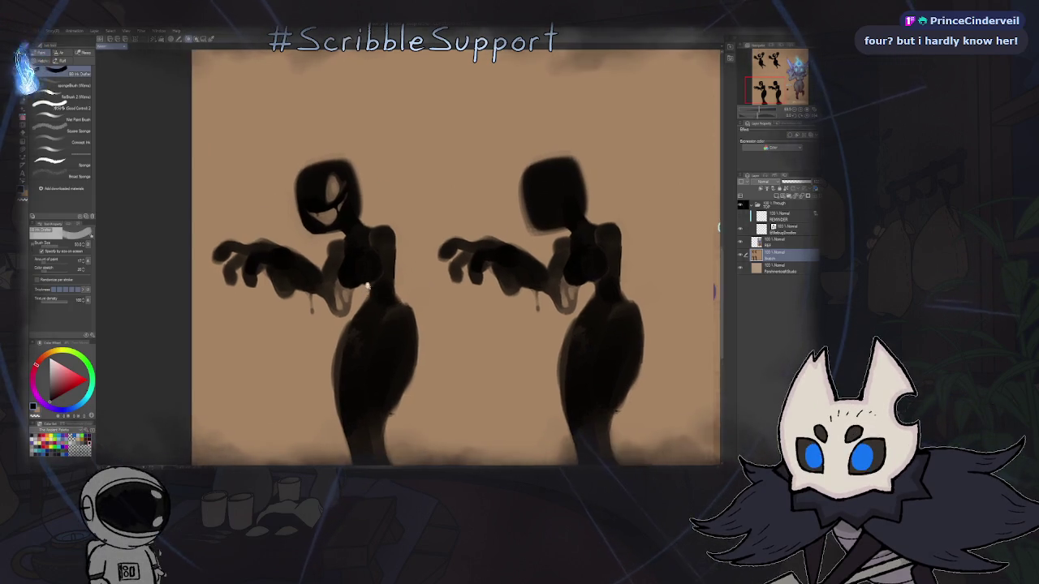
scroll(423, 261, "up", 3)
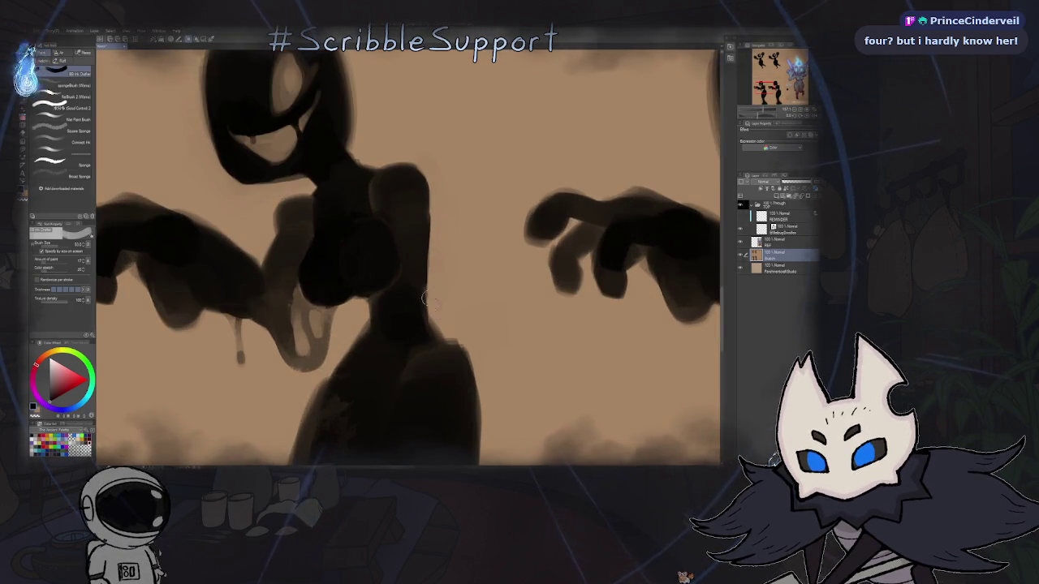
scroll(423, 268, "down", 3)
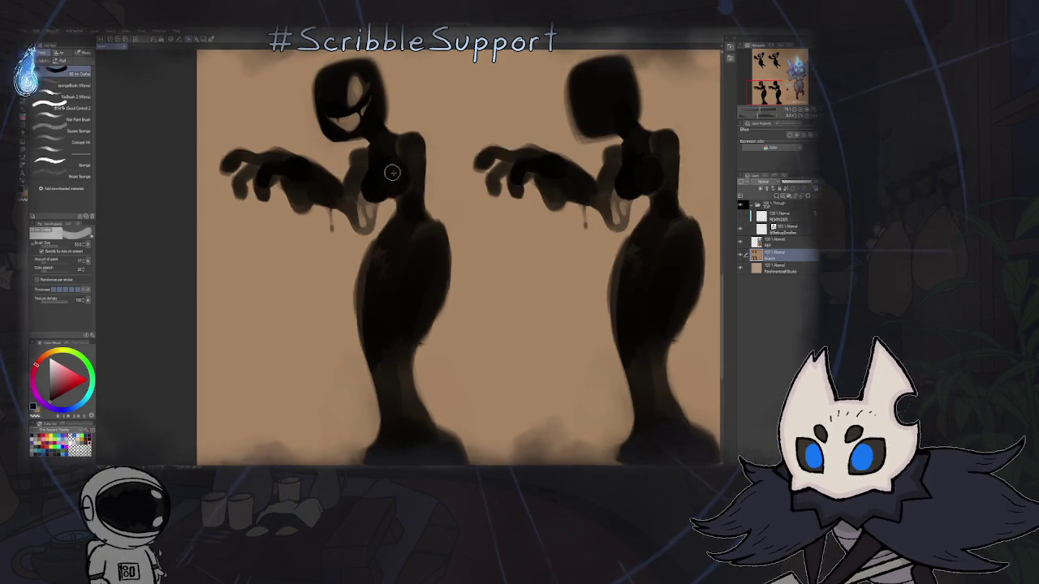
scroll(438, 207, "down", 3)
scroll(390, 285, "down", 2)
scroll(375, 309, "up", 5)
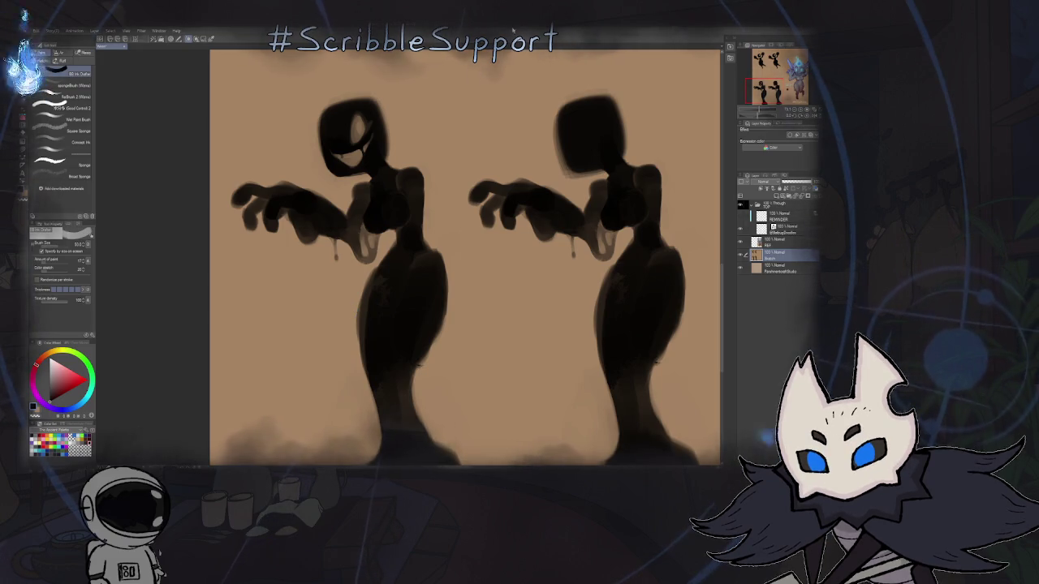
scroll(408, 232, "down", 1)
- Zoom in and out over the silhouettes' details, then shift the view left to frame the whole sheet
scroll(403, 235, "down", 2)
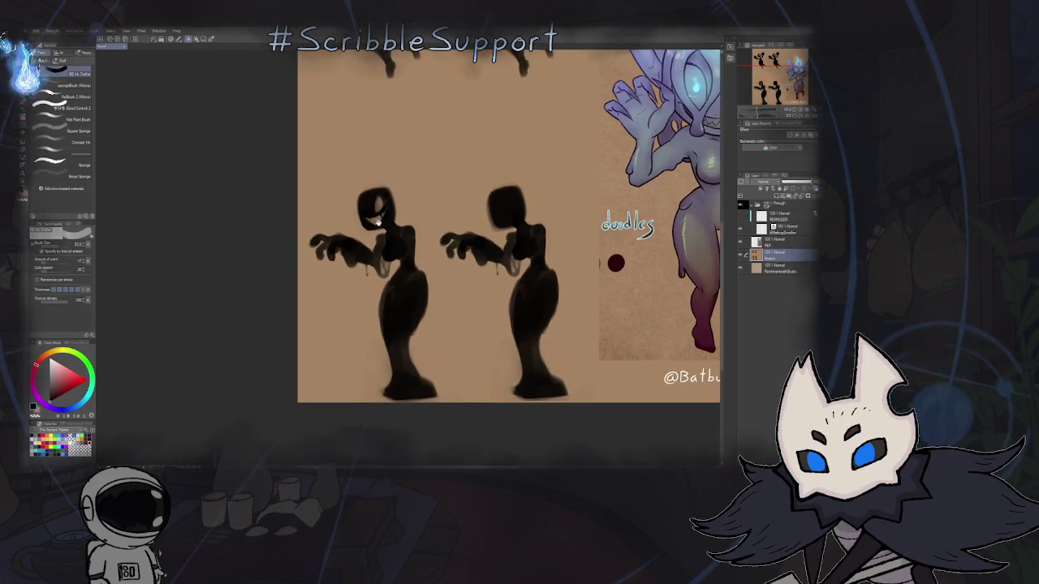
scroll(405, 231, "up", 3)
scroll(418, 207, "up", 2)
scroll(426, 222, "down", 2)
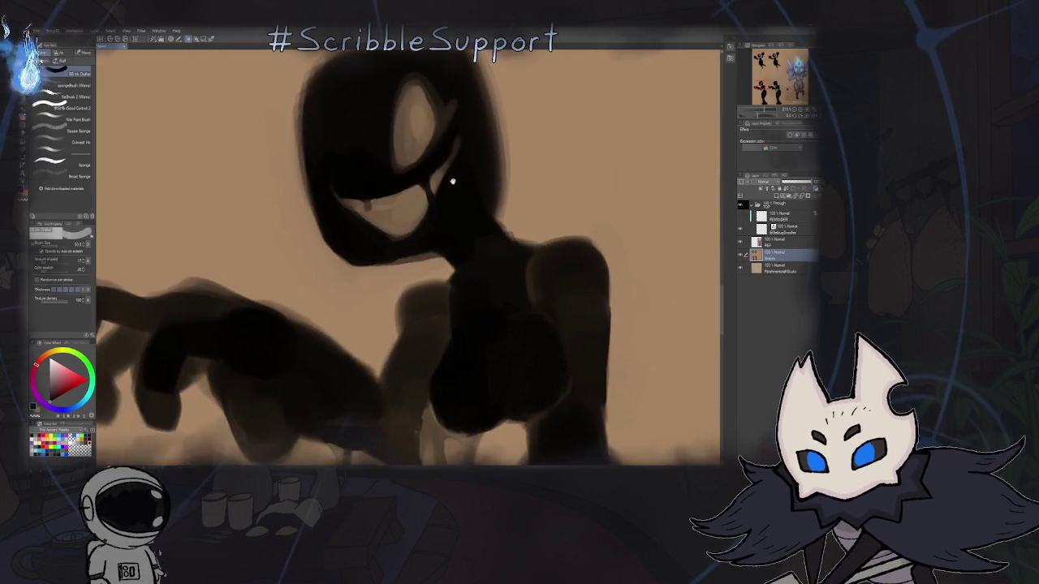
scroll(439, 195, "down", 2)
scroll(399, 181, "up", 2)
scroll(399, 181, "down", 1)
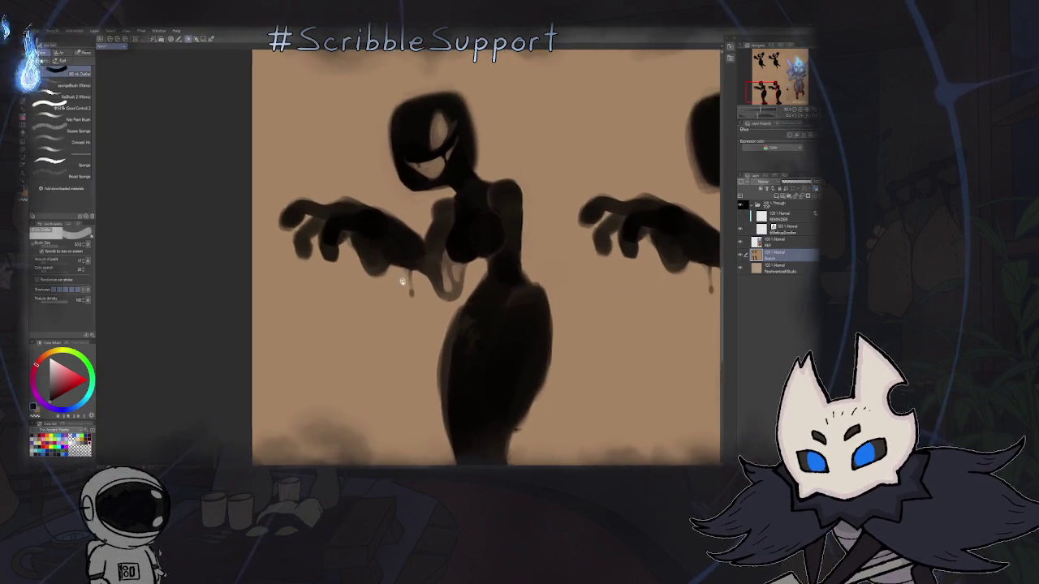
scroll(431, 359, "up", 2)
scroll(351, 130, "down", 3)
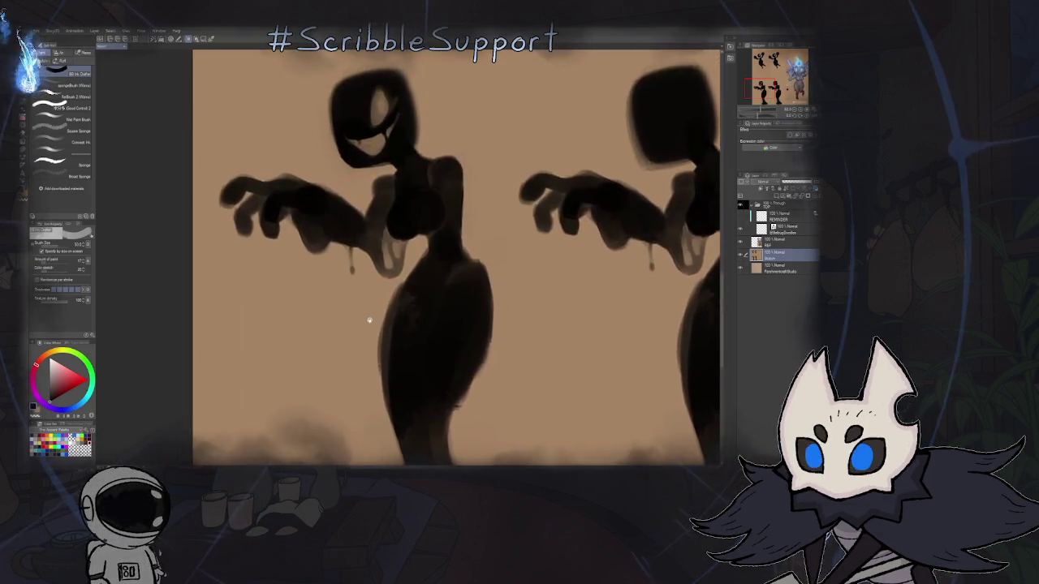
scroll(398, 264, "down", 1)
scroll(379, 262, "down", 3)
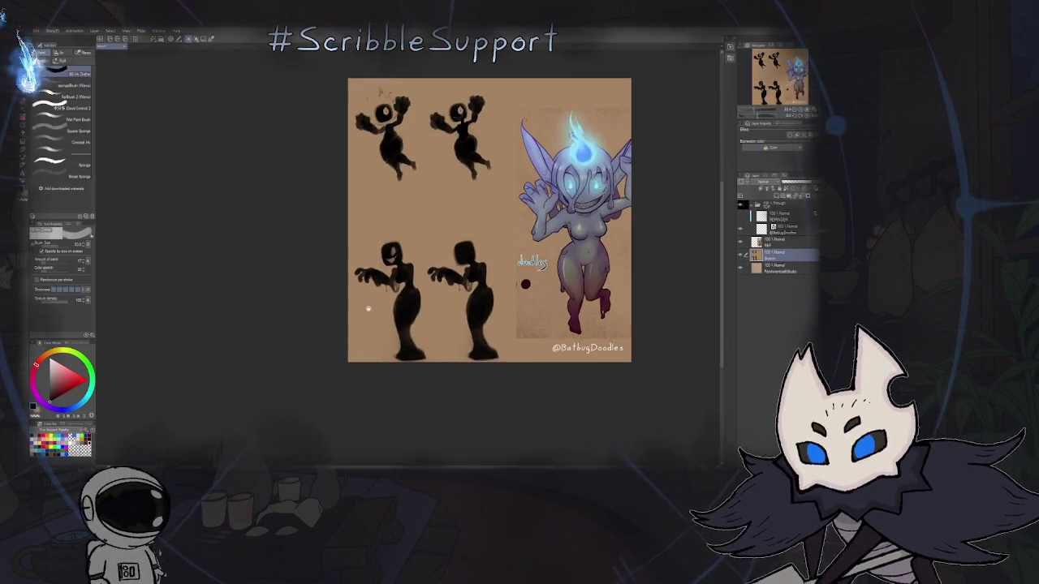
scroll(419, 299, "up", 1)
left_click_drag(419, 299, 325, 310)
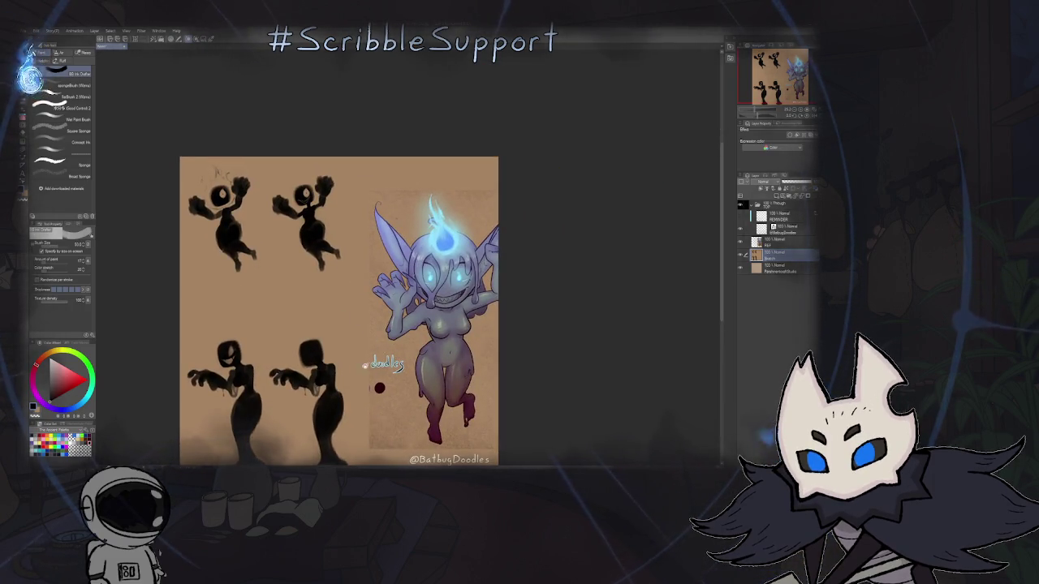
- Pan to the lower pair of dripping, clawed silhouettes and zoom in on them
left_click_drag(367, 364, 504, 259)
scroll(392, 232, "up", 3)
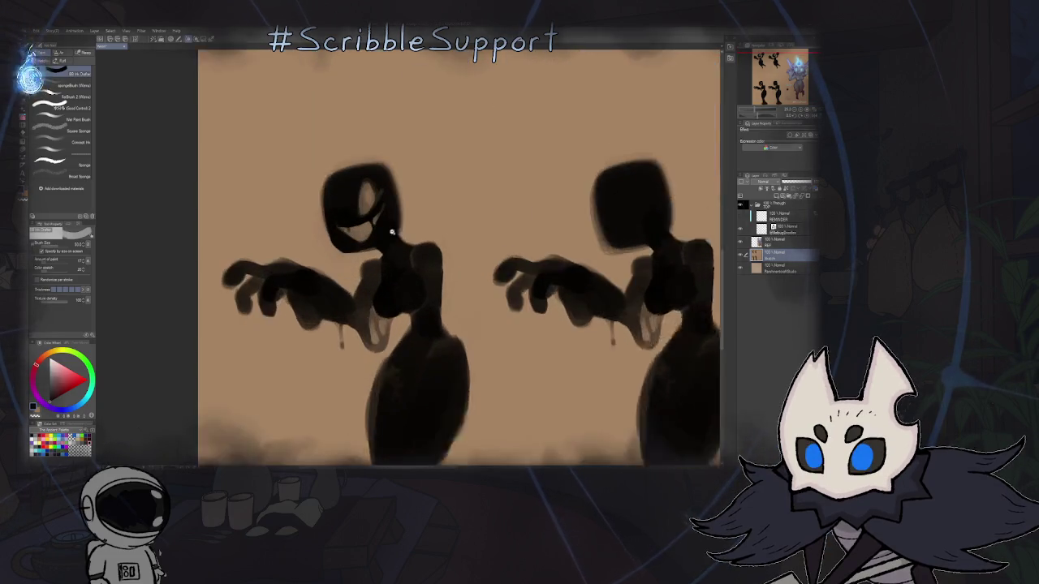
scroll(402, 230, "up", 2)
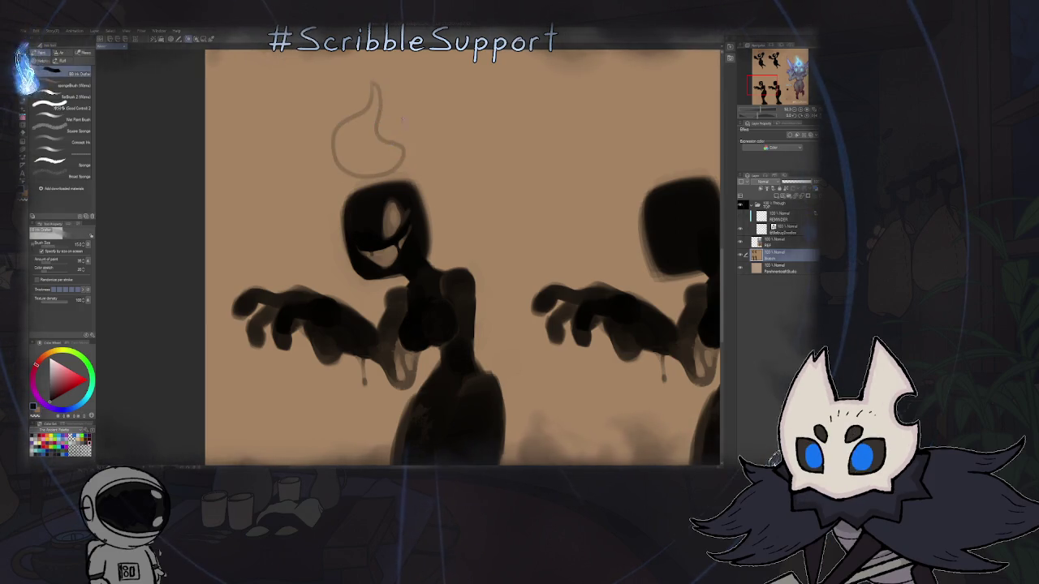
scroll(404, 118, "down", 3)
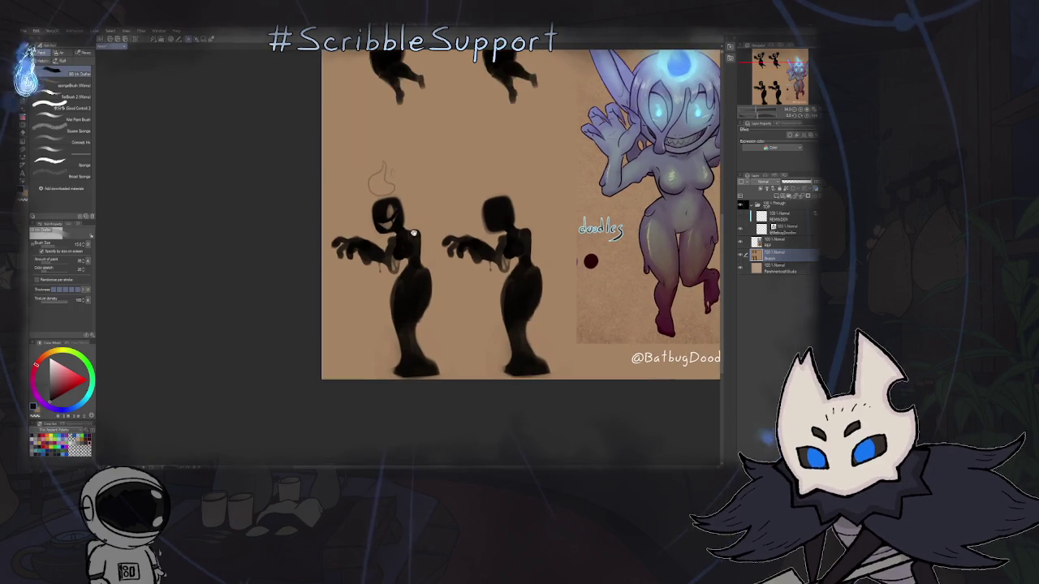
scroll(423, 218, "up", 2)
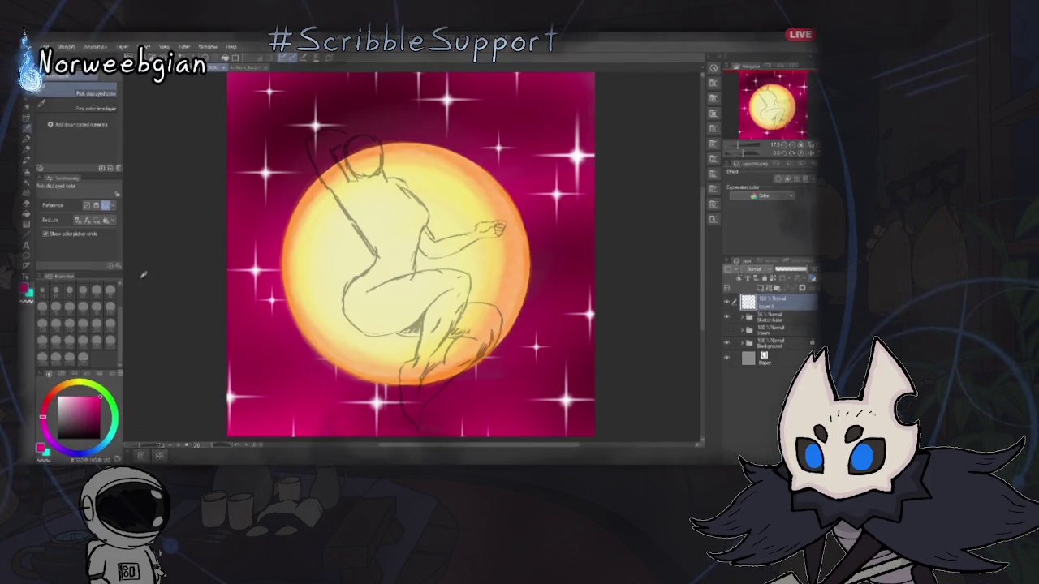
- Switch from the Eyedropper to the Pen tool (P) for drawing the pink line
key("p")
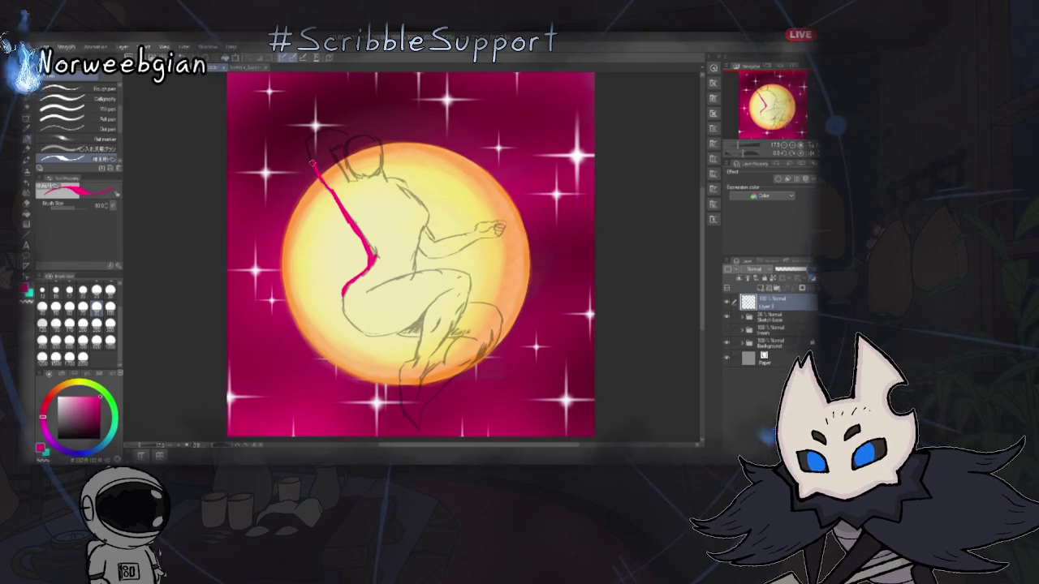
- Add pink strokes at the figure's head and down its torso, undoing one unwanted back stroke
left_click_drag(329, 188, 299, 143)
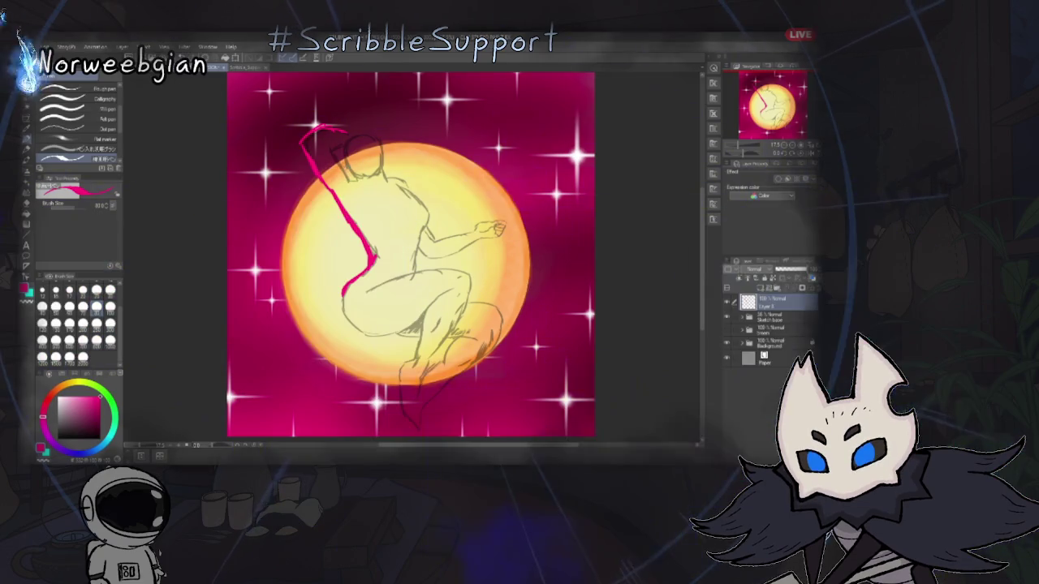
key("ctrl+z")
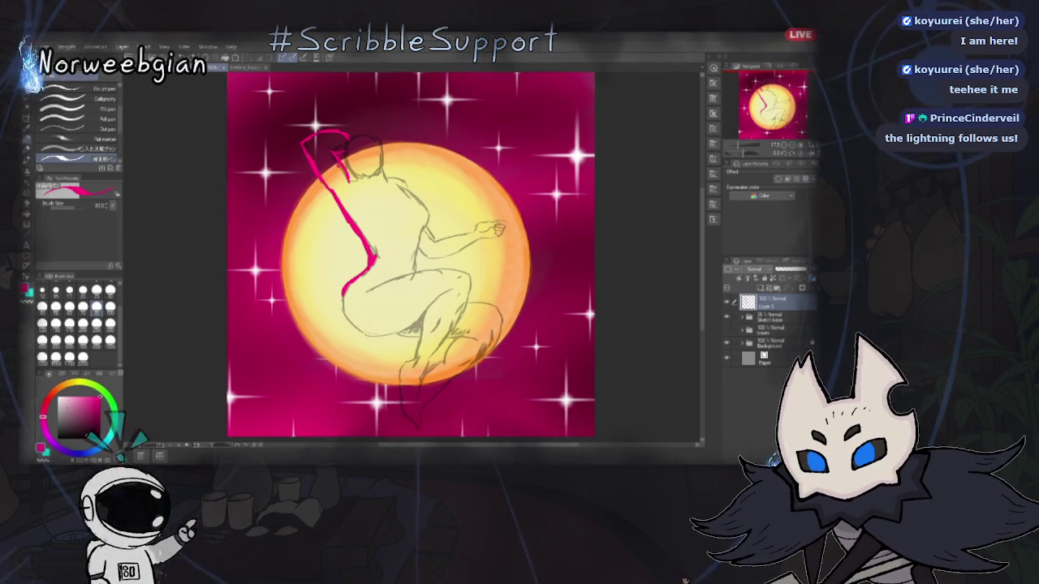
left_click_drag(351, 174, 362, 185)
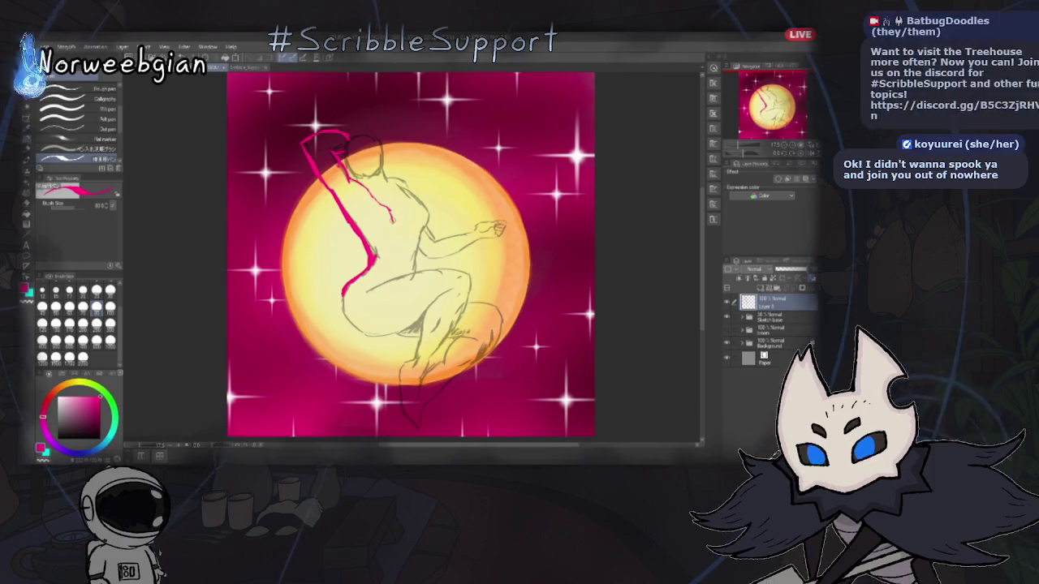
left_click_drag(389, 210, 395, 223)
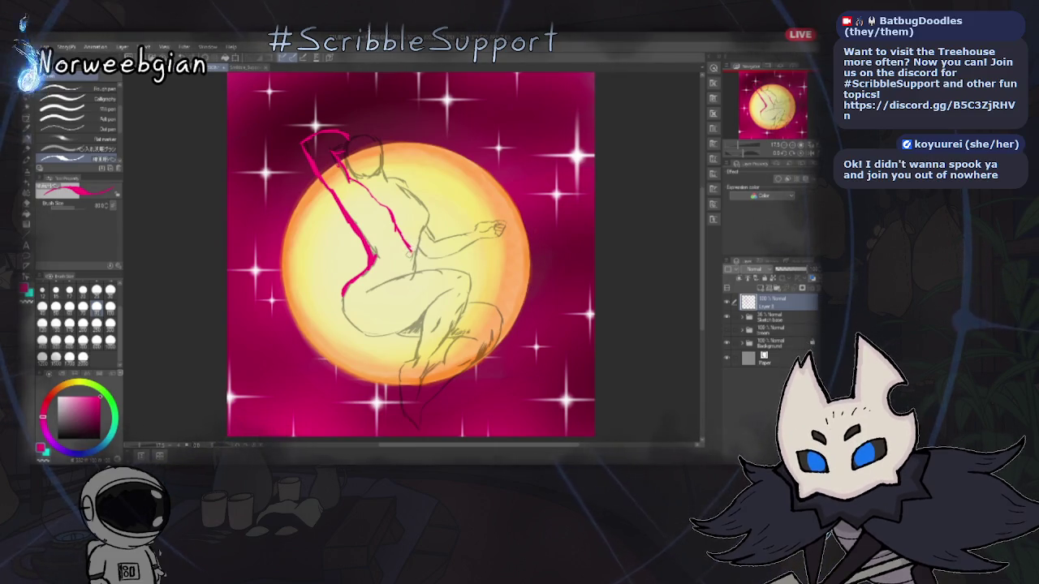
left_click_drag(410, 248, 420, 222)
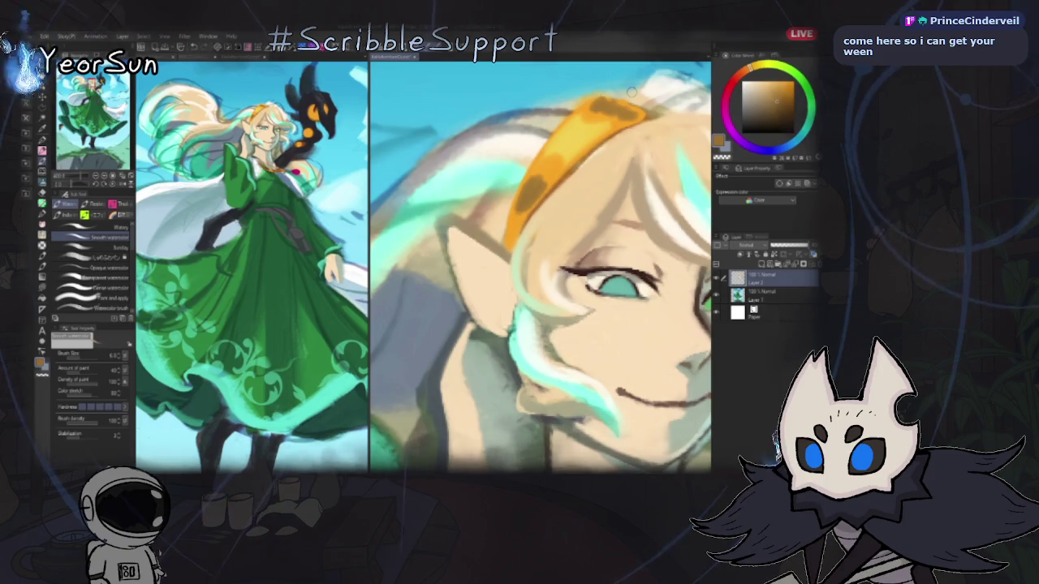
- Pick pale yellow in the Color Wheel, then refine it to a paler cream
left_click(631, 92, "alt")
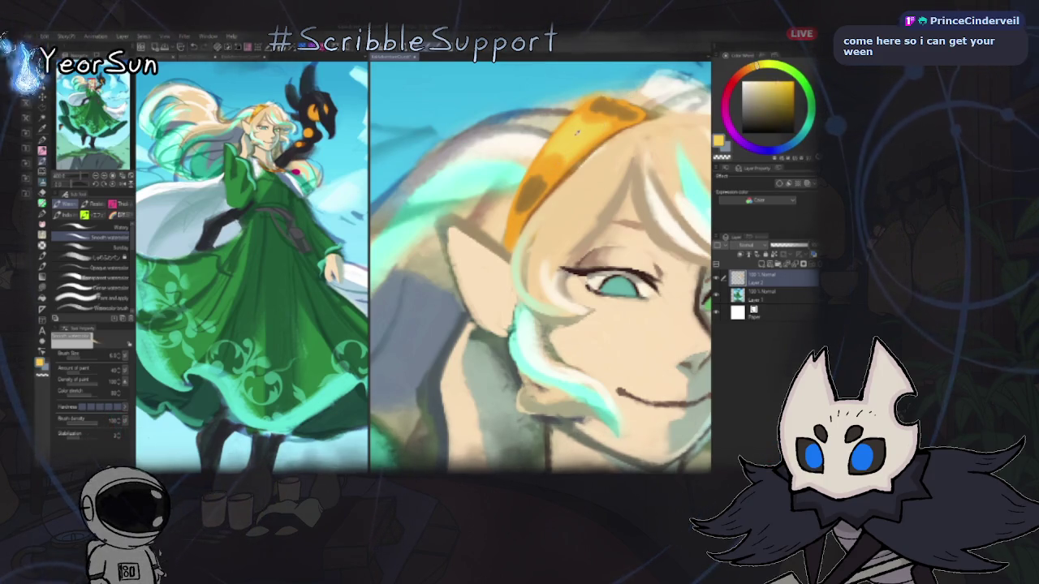
left_click(563, 138, "alt")
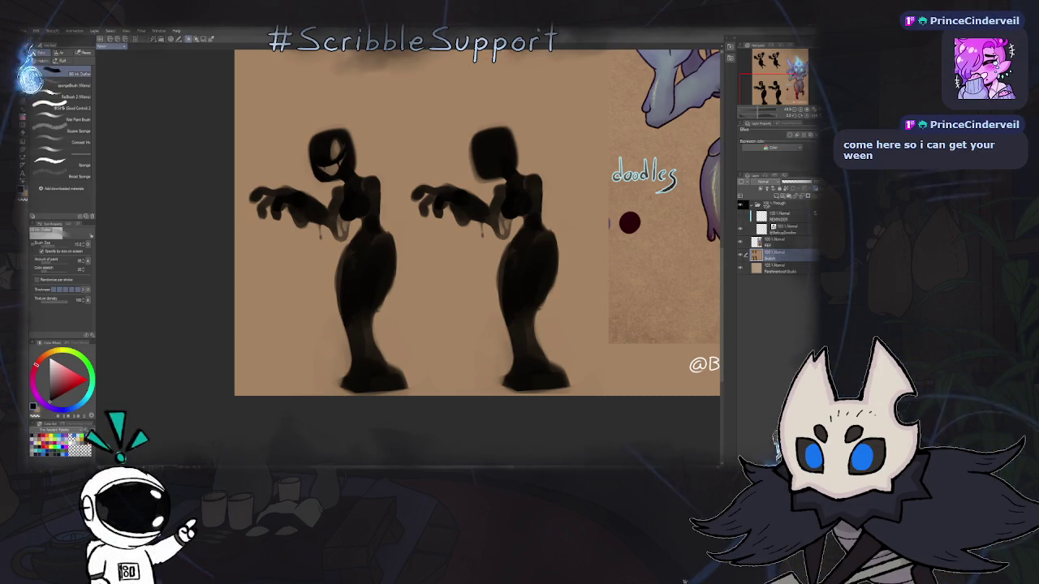
- Zoom in on the costume grid's two lower silhouettes
scroll(475, 252, "up", 2)
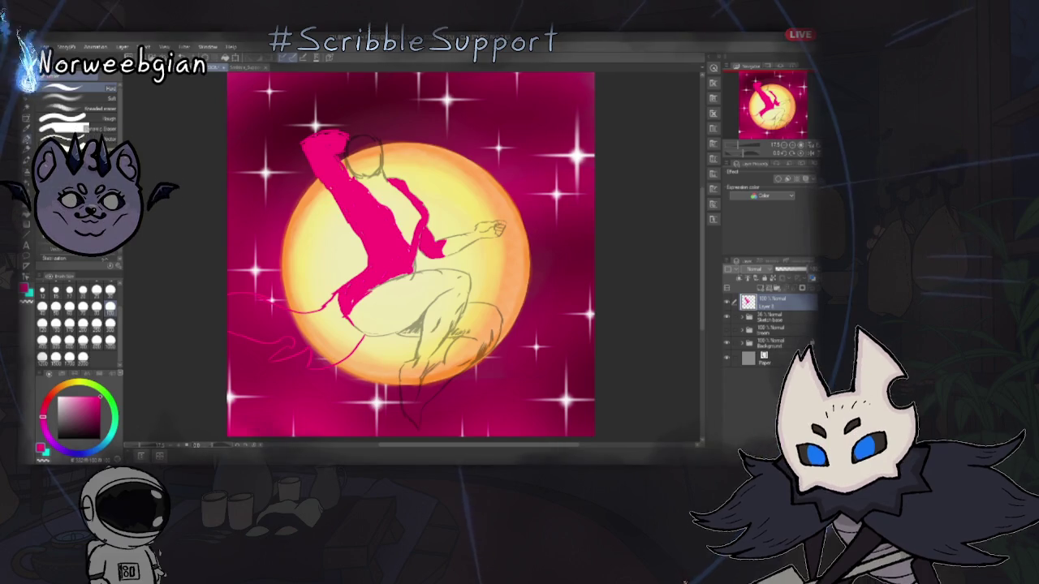
key("p")
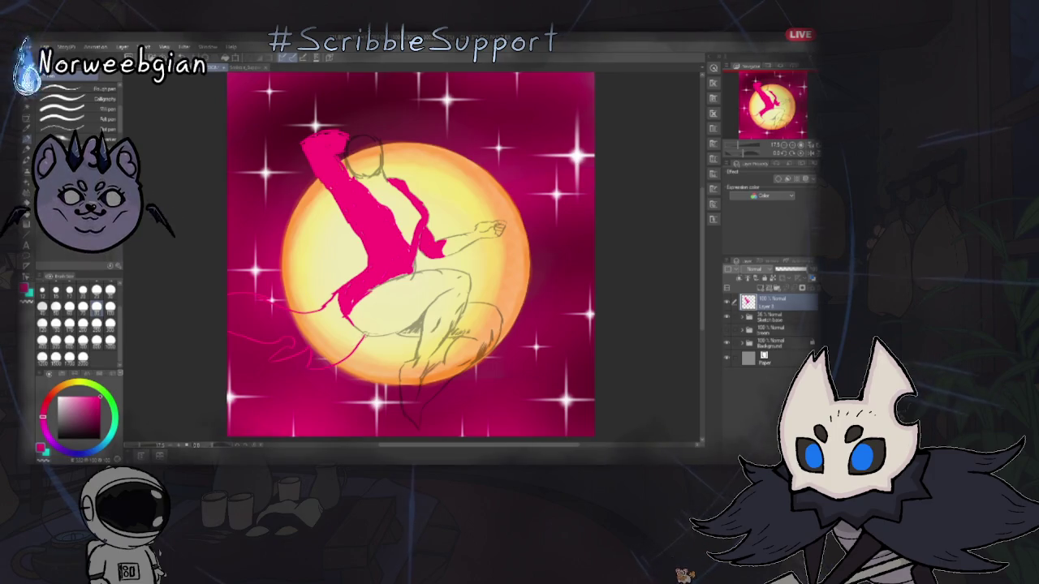
- Fill the lower-left hair with pink, undo a stray leg stroke, and add a layer above Layer 3
mouse_move(363, 341)
left_mouse_down()
mouse_move(339, 382)
mouse_move(289, 367)
left_mouse_up()
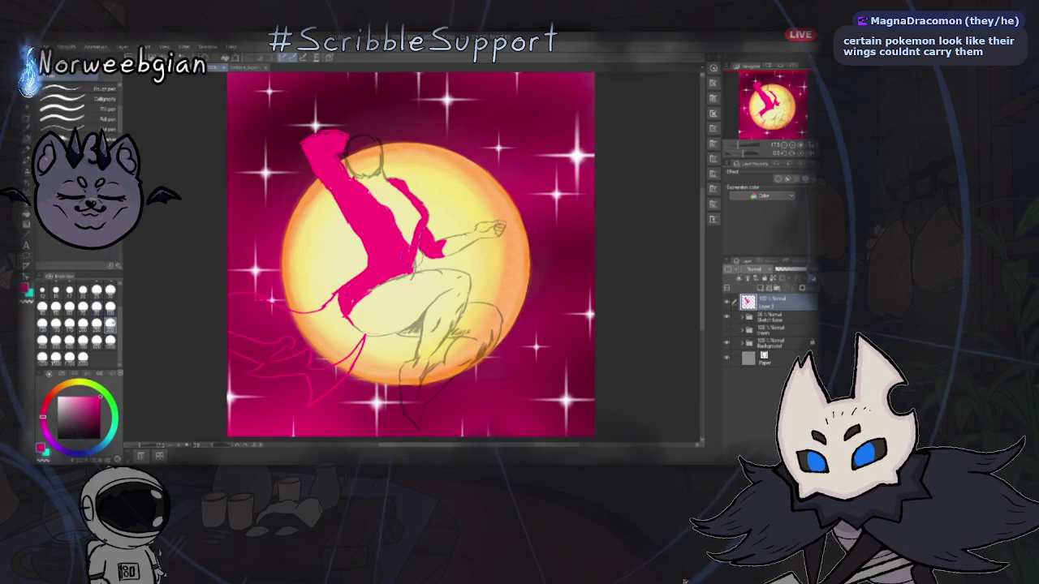
mouse_move(268, 321)
left_mouse_down()
mouse_move(225, 322)
mouse_move(232, 306)
left_mouse_up()
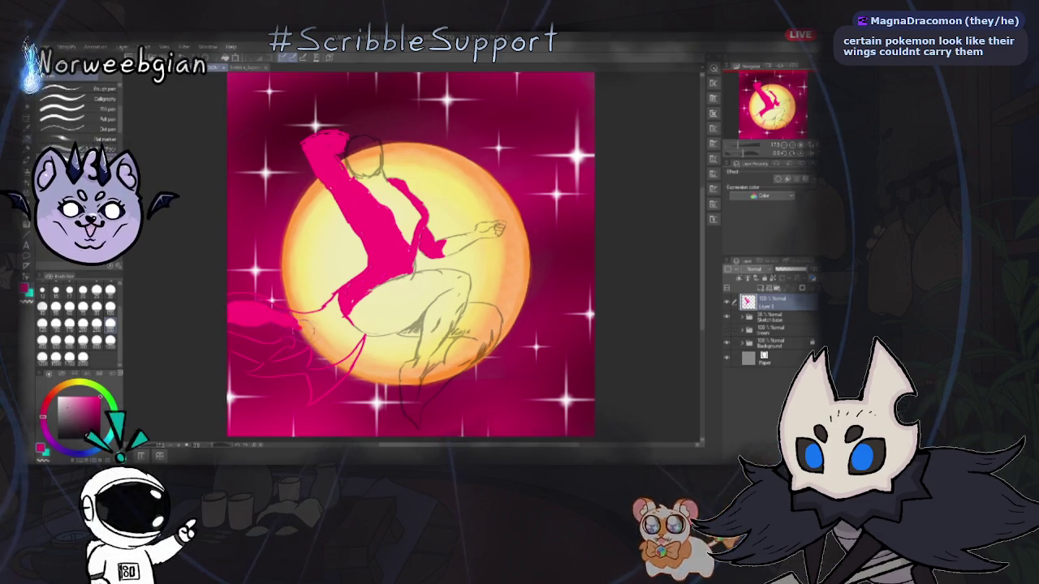
left_click_drag(243, 315, 333, 328)
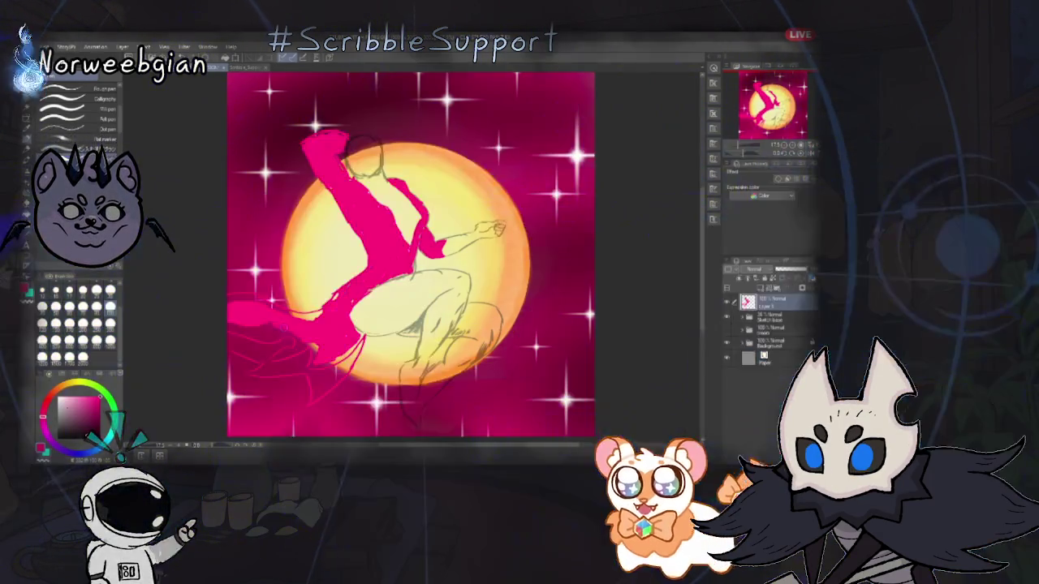
left_click_drag(304, 335, 233, 324)
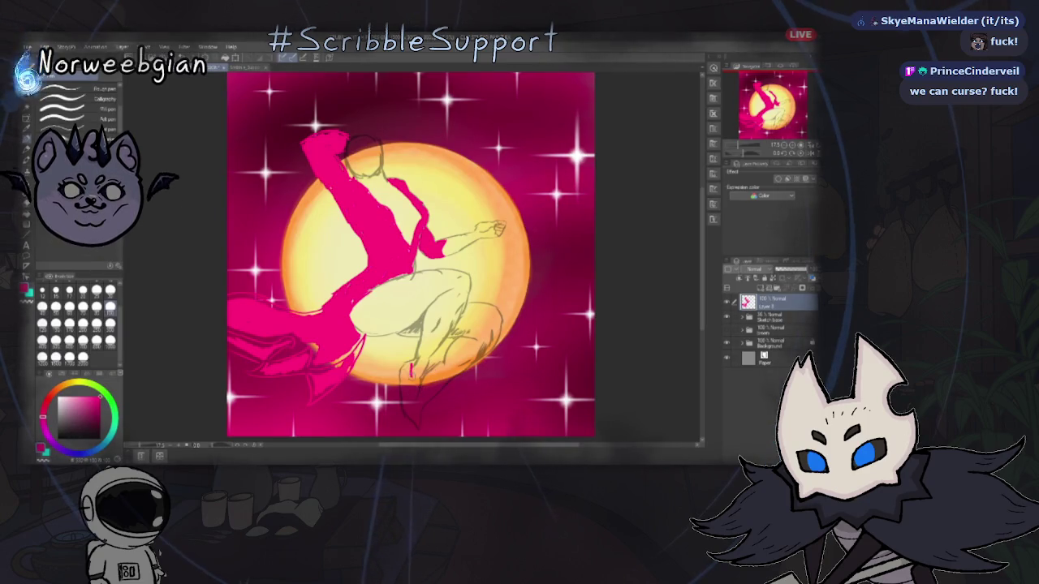
left_click_drag(411, 369, 408, 409)
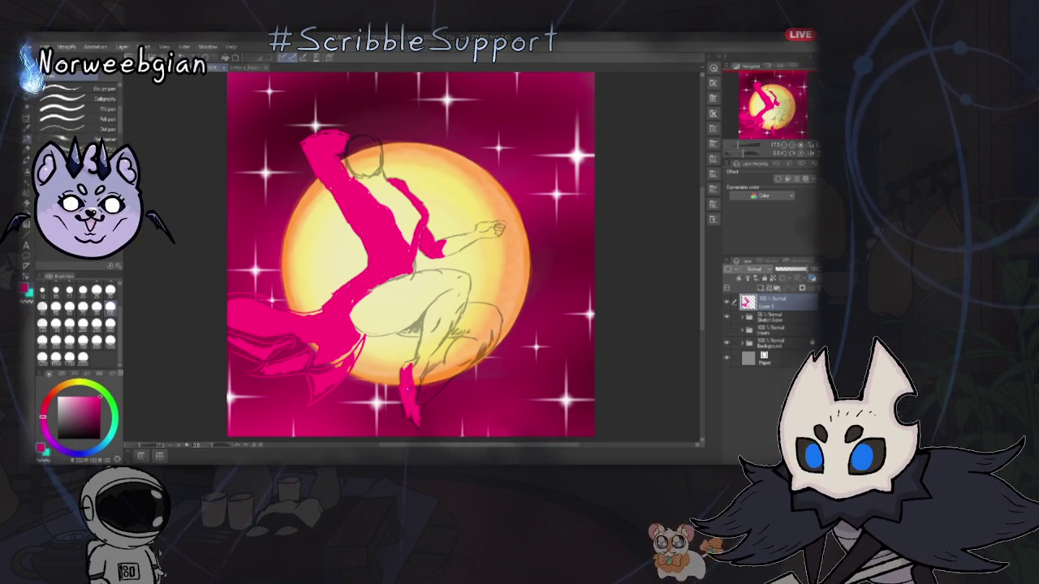
key("ctrl+z")
key("ctrl+shift+n")
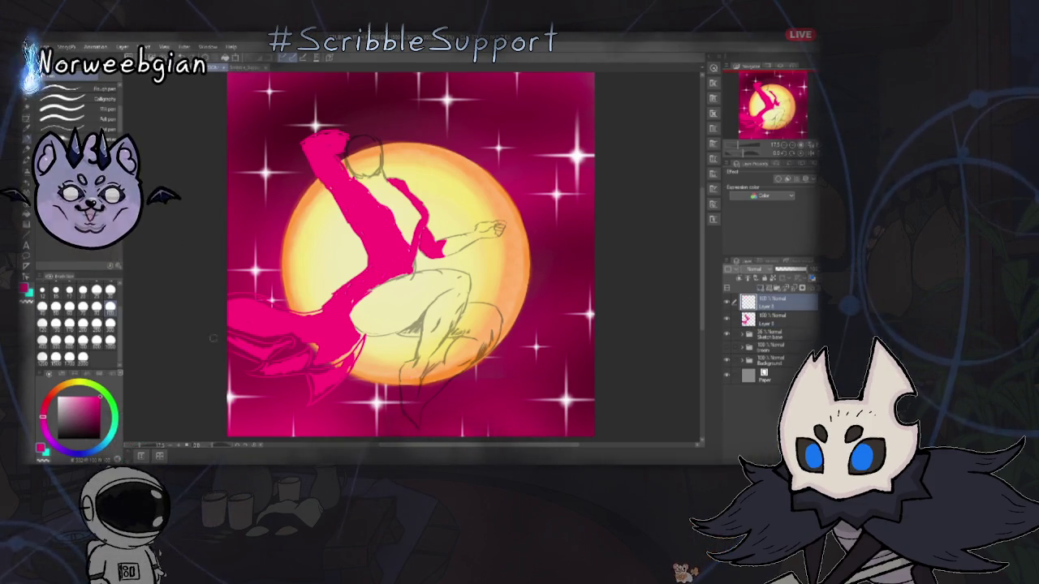
- Swap main and sub colours with X so teal becomes the drawing colour
key("x")
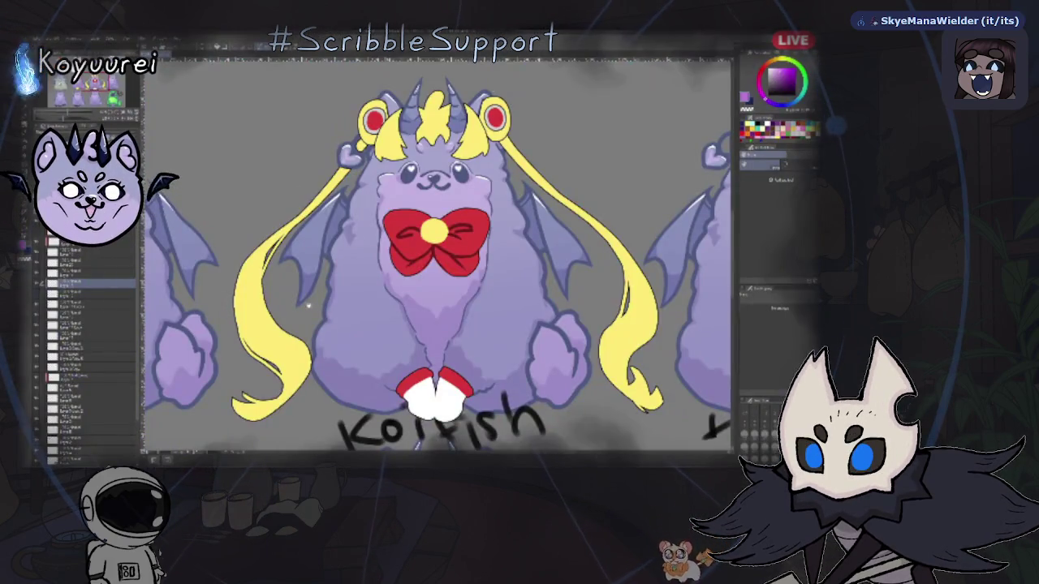
- Zoom out and nudge the view until all twelve costume panels fit on screen
scroll(390, 276, "down", 3)
scroll(390, 276, "down", 2)
scroll(379, 309, "up", 2)
scroll(489, 290, "down", 1)
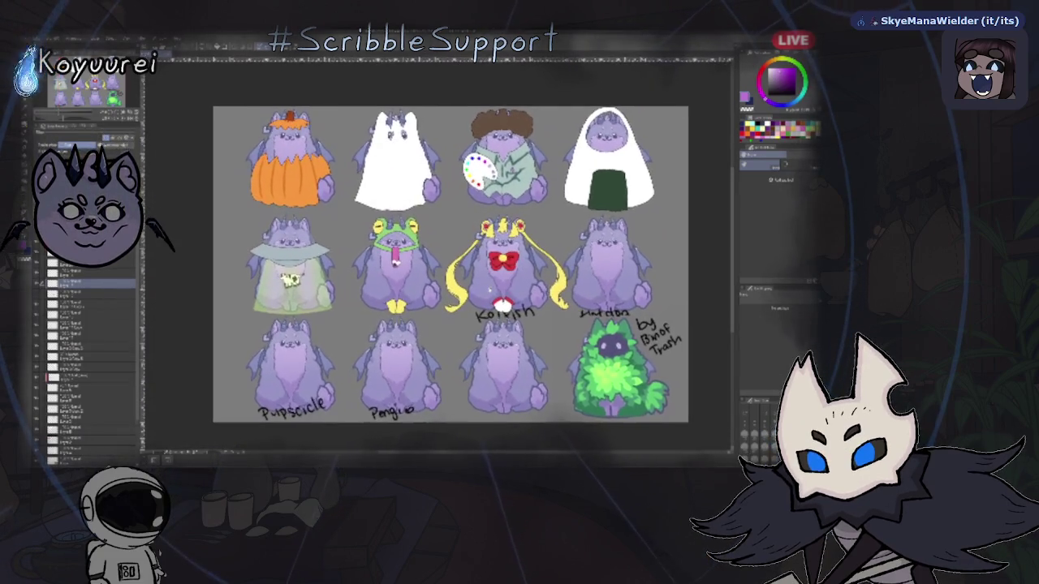
scroll(559, 255, "up", 1)
left_click_drag(559, 254, 565, 245)
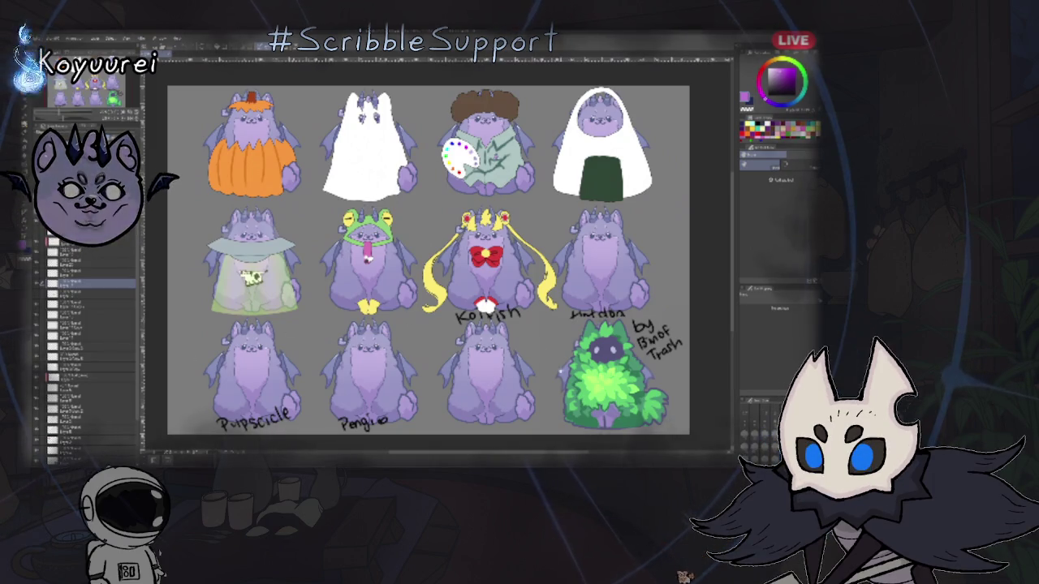
left_click_drag(428, 260, 415, 256)
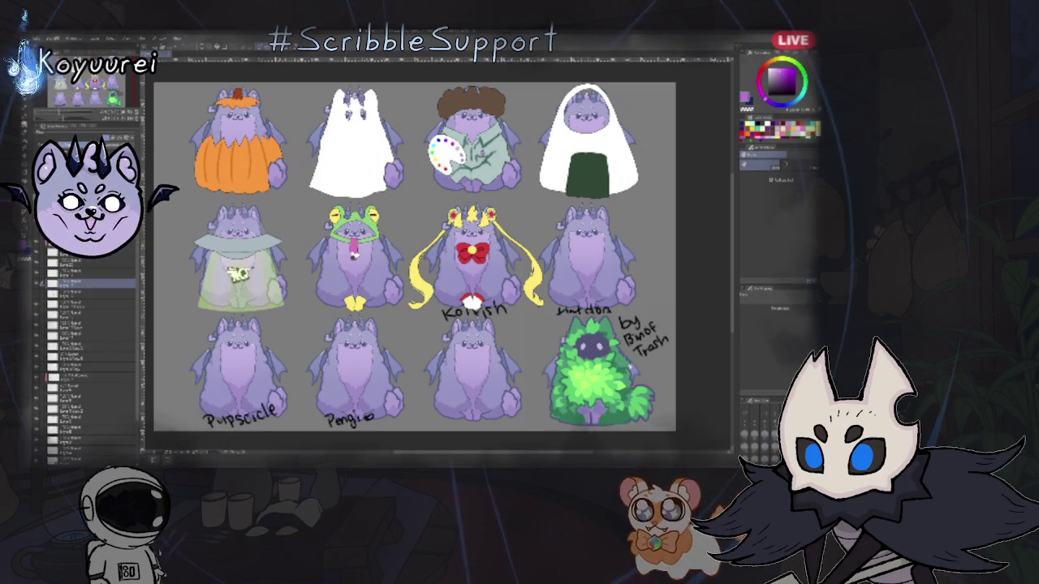
- Zoom in closely on the bottom-right leafy bush costume and nudge it up to centre it
scroll(601, 373, "up", 2)
scroll(601, 374, "up", 2)
scroll(601, 373, "up", 2)
scroll(440, 301, "up", 2)
scroll(440, 302, "up", 1)
scroll(440, 302, "up", 1)
scroll(440, 301, "up", 1)
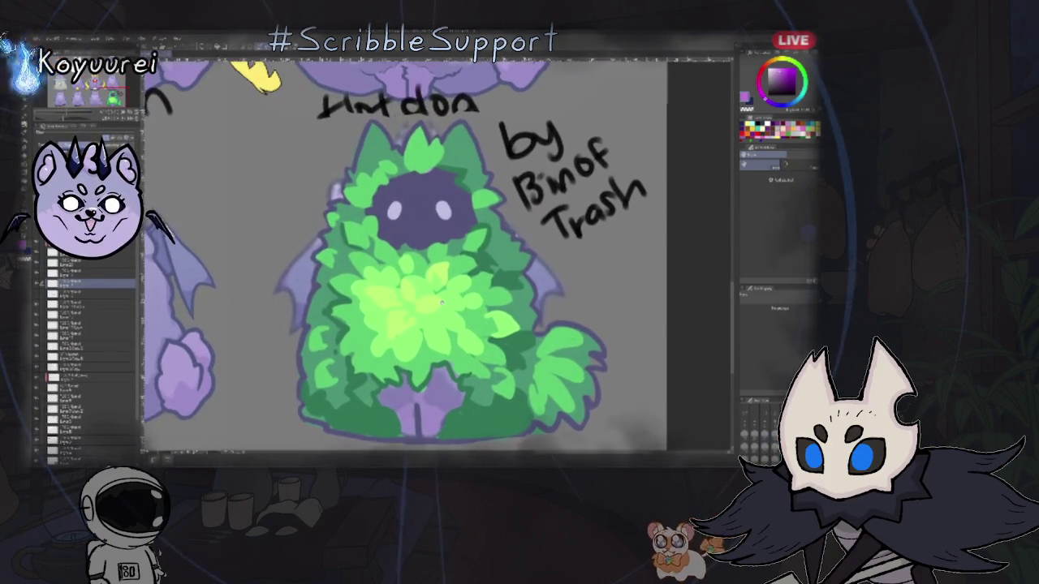
left_click_drag(441, 304, 444, 289)
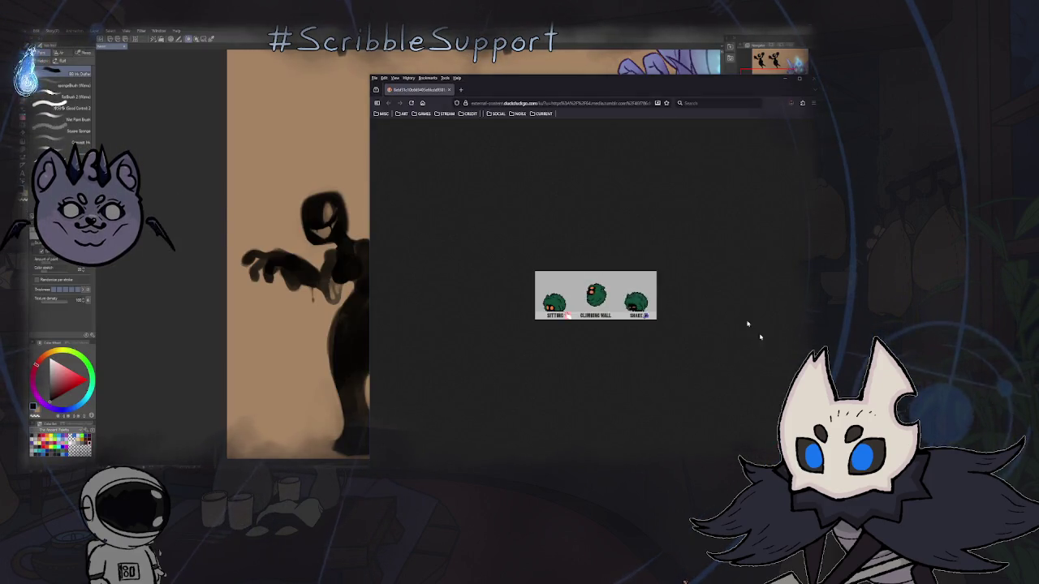
- Maximize Firefox and zoom into the bush creature sheet's Sitting, Climbing Wall and Shake poses
double_click(592, 85)
scroll(482, 167, "up", 1)
scroll(417, 309, "up", 2)
scroll(417, 308, "up", 2)
scroll(417, 308, "up", 2)
scroll(292, 348, "up", 1)
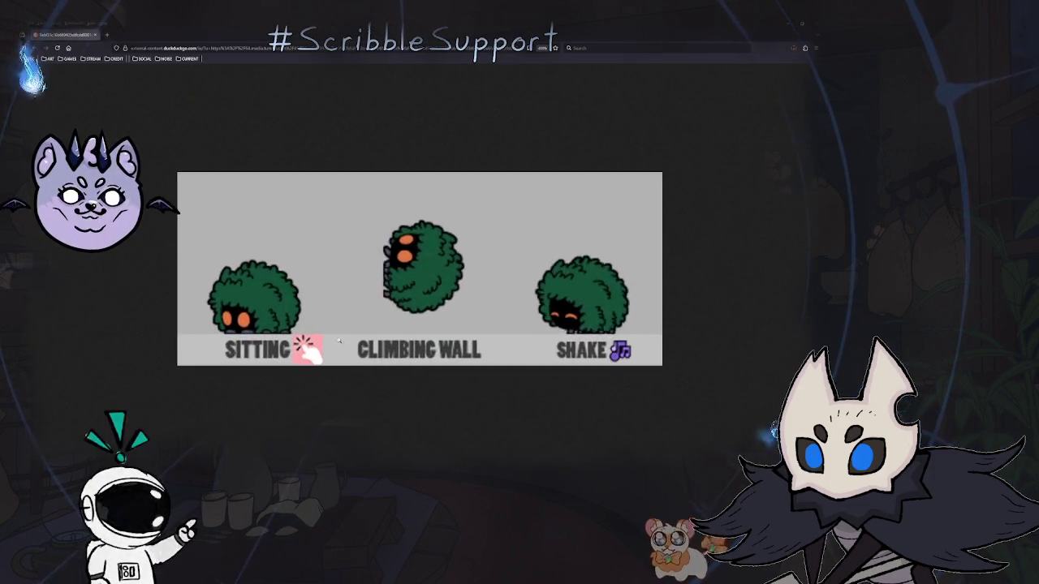
scroll(347, 345, "up", 1)
scroll(346, 345, "up", 1)
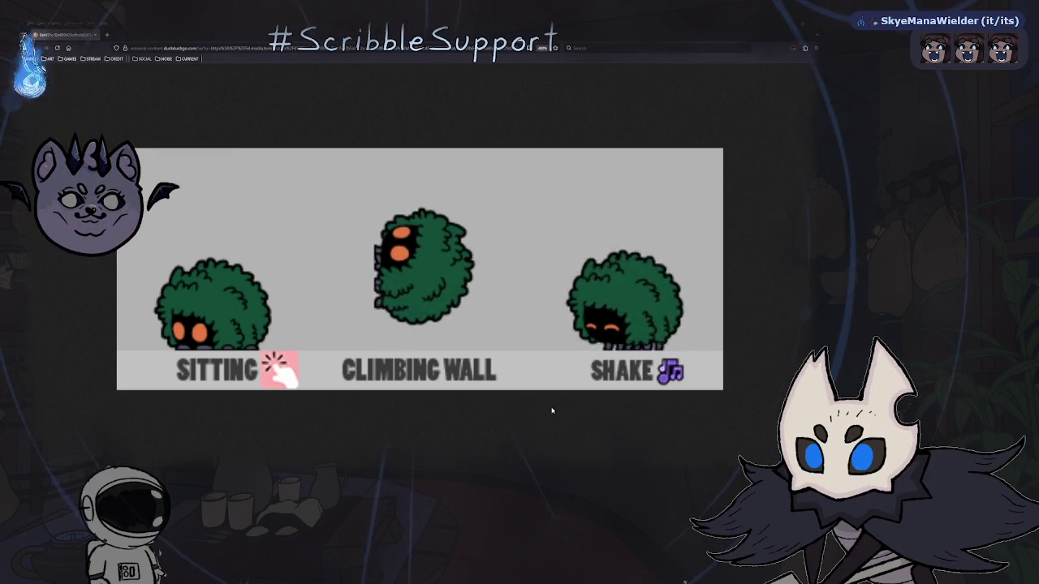
scroll(518, 316, "down", 3)
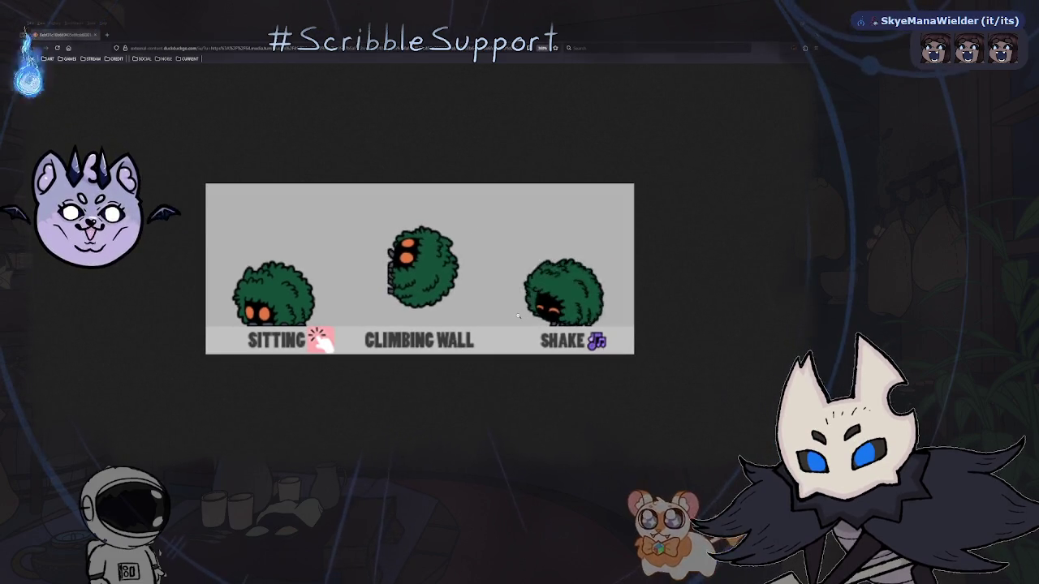